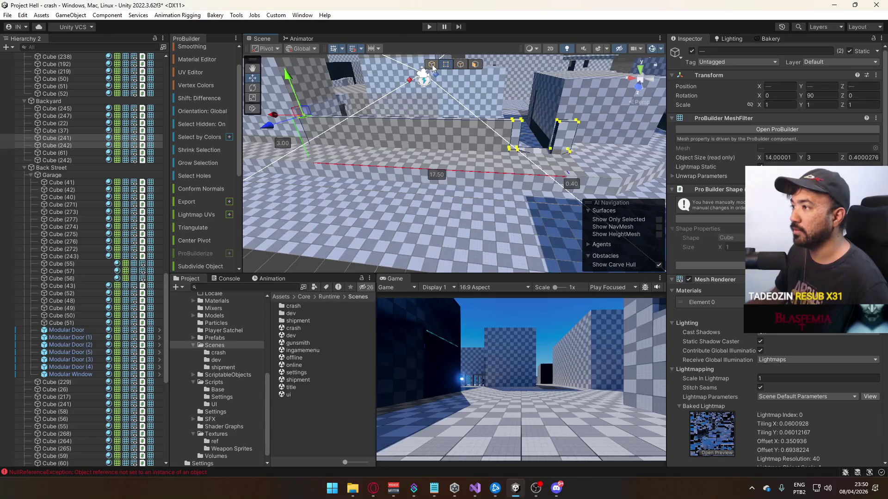
# Inspect Cube (242) and Cube (217) up close, briefly toggling ProBuilder element mode.
pyautogui.click(439, 172)
pyautogui.press('f')
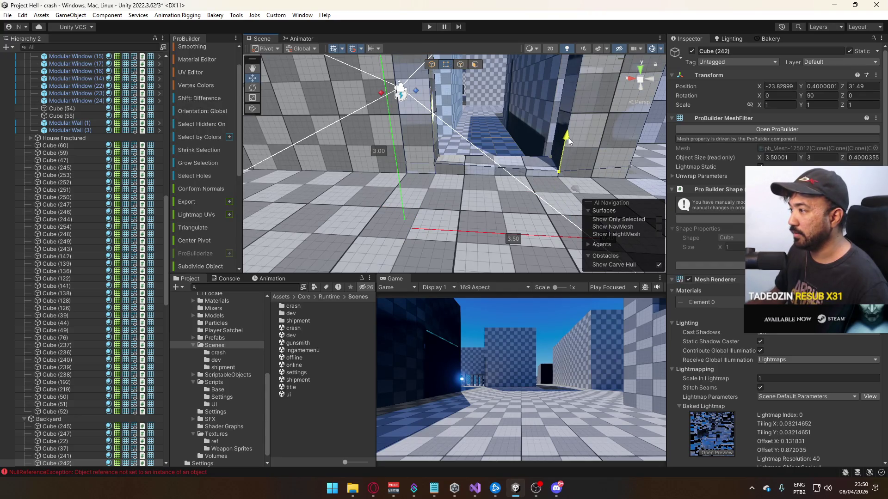
pyautogui.moveTo(477, 129)
pyautogui.mouseDown()
pyautogui.moveTo(444, 140)
pyautogui.moveTo(398, 109)
pyautogui.moveTo(438, 65)
pyautogui.moveTo(379, 111)
pyautogui.moveTo(466, 159)
pyautogui.moveTo(423, 165)
pyautogui.mouseUp()
pyautogui.click(409, 139)
pyautogui.click(463, 66)
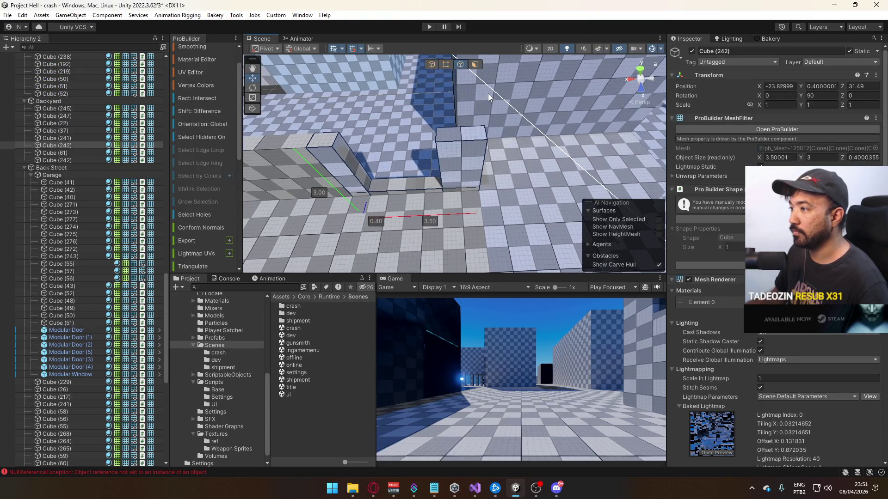
pyautogui.click(434, 65)
pyautogui.moveTo(444, 74)
pyautogui.mouseDown()
pyautogui.moveTo(540, 116)
pyautogui.moveTo(526, 164)
pyautogui.moveTo(488, 185)
pyautogui.moveTo(507, 126)
pyautogui.moveTo(556, 156)
pyautogui.moveTo(611, 149)
pyautogui.moveTo(532, 153)
pyautogui.mouseUp()
pyautogui.click(556, 157)
pyautogui.press('f')
# Look over Cubes (246), (242) and (217) in Object mode, then frame Cube (26).
pyautogui.click(495, 151)
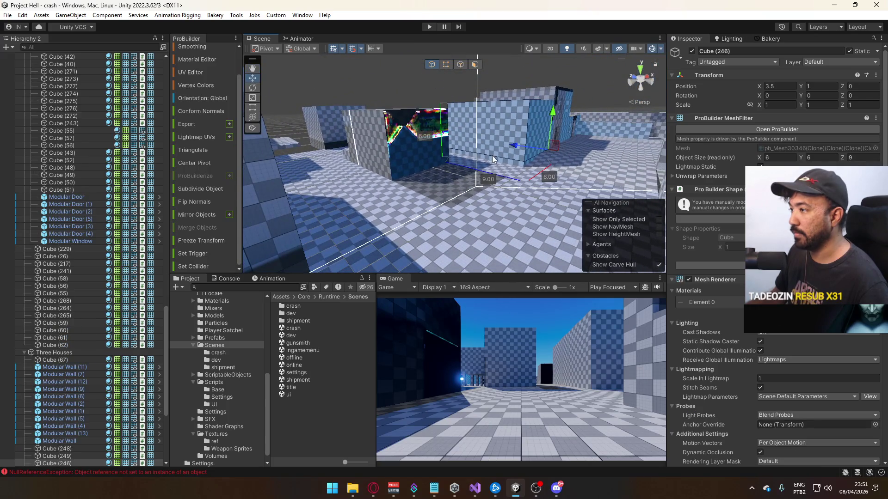
pyautogui.click(469, 159)
pyautogui.moveTo(468, 159)
pyautogui.mouseDown()
pyautogui.moveTo(264, 169)
pyautogui.moveTo(484, 138)
pyautogui.mouseUp()
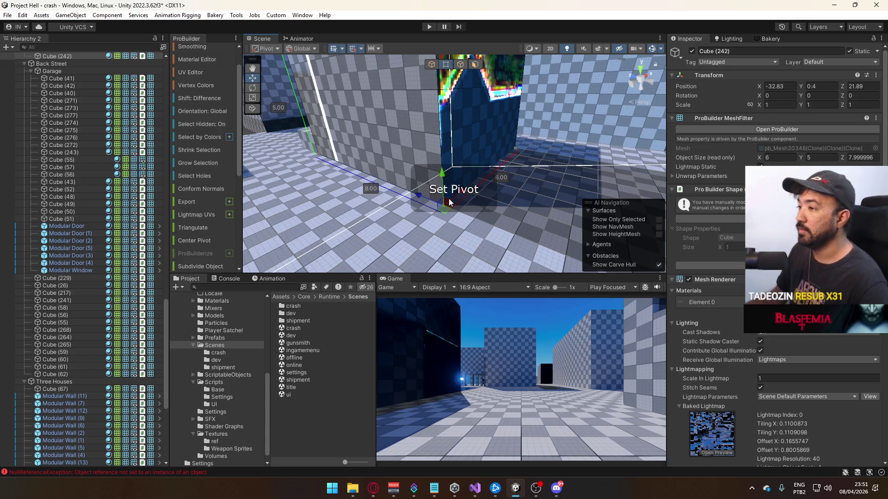
pyautogui.click(426, 68)
pyautogui.moveTo(427, 68)
pyautogui.mouseDown()
pyautogui.moveTo(427, 179)
pyautogui.moveTo(435, 136)
pyautogui.moveTo(431, 168)
pyautogui.mouseUp()
pyautogui.click(426, 179)
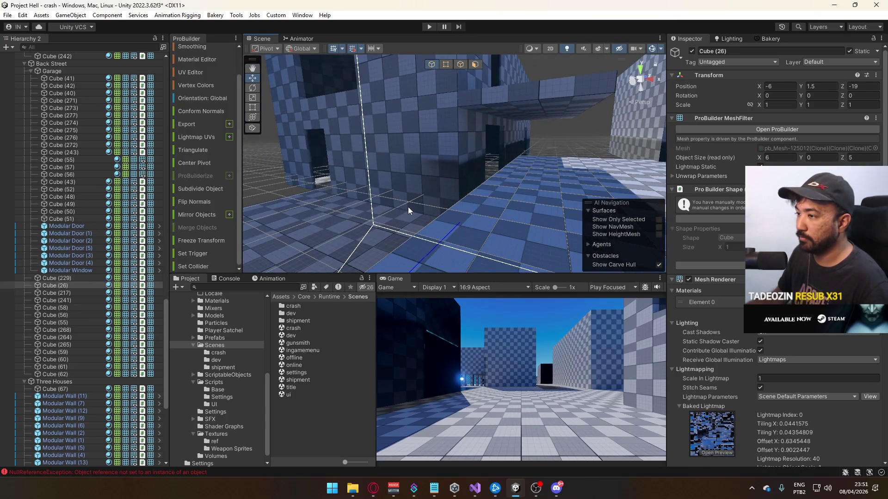
pyautogui.press('f')
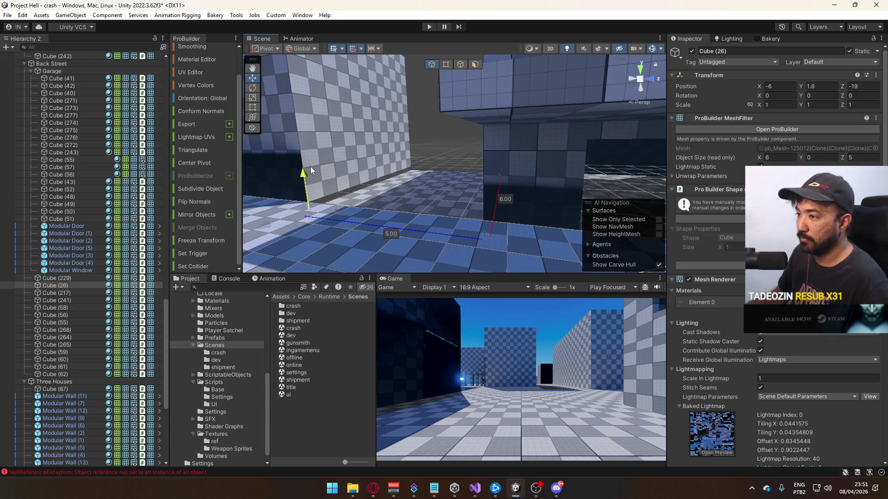
# Select the Garage group and drag it up from Y 1.5 to Y 2.
pyautogui.click(312, 160)
pyautogui.press('f')
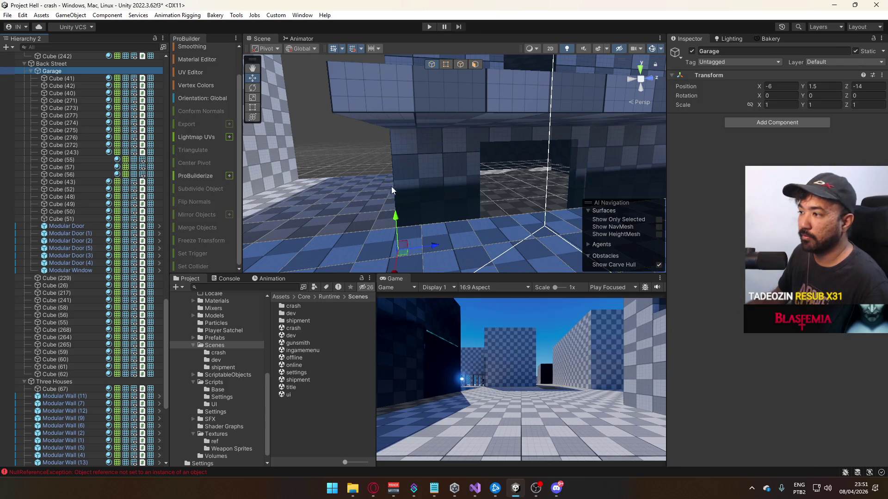
pyautogui.moveTo(395, 216)
pyautogui.mouseDown()
pyautogui.moveTo(393, 194)
pyautogui.moveTo(374, 235)
pyautogui.moveTo(559, 252)
pyautogui.moveTo(527, 207)
pyautogui.mouseUp()
# Lift the large Cube (250) to Position Y 0.
pyautogui.click(482, 156)
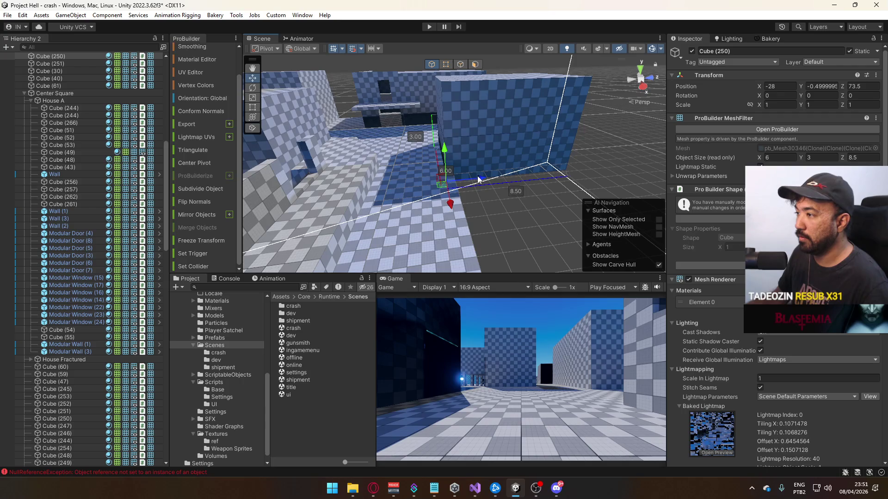
pyautogui.moveTo(451, 148)
pyautogui.mouseDown()
pyautogui.moveTo(409, 157)
pyautogui.moveTo(444, 163)
pyautogui.mouseUp()
pyautogui.press('f')
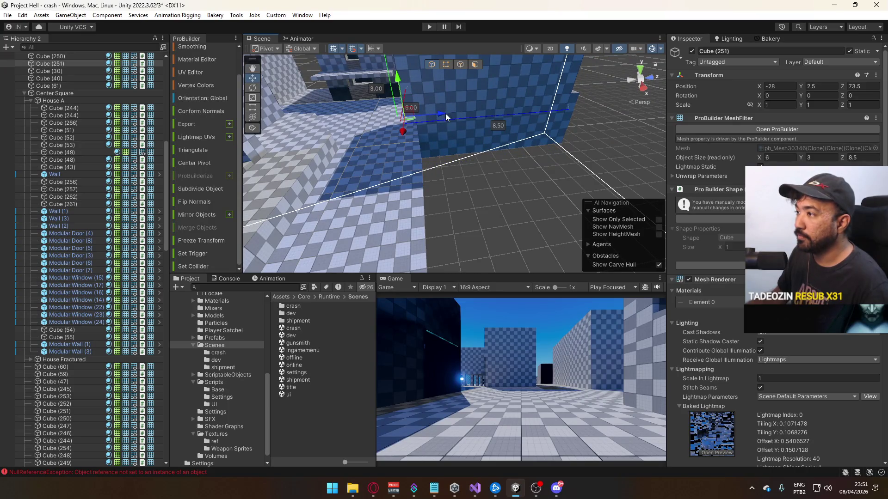
pyautogui.moveTo(457, 134)
pyautogui.mouseDown()
pyautogui.moveTo(424, 112)
pyautogui.moveTo(423, 96)
pyautogui.mouseUp()
# Move Cube (251) to Y 3, Z 74 and shorten both cubes' depth from 8.5 to 8.
pyautogui.moveTo(458, 136); pyautogui.dragTo(461, 139)
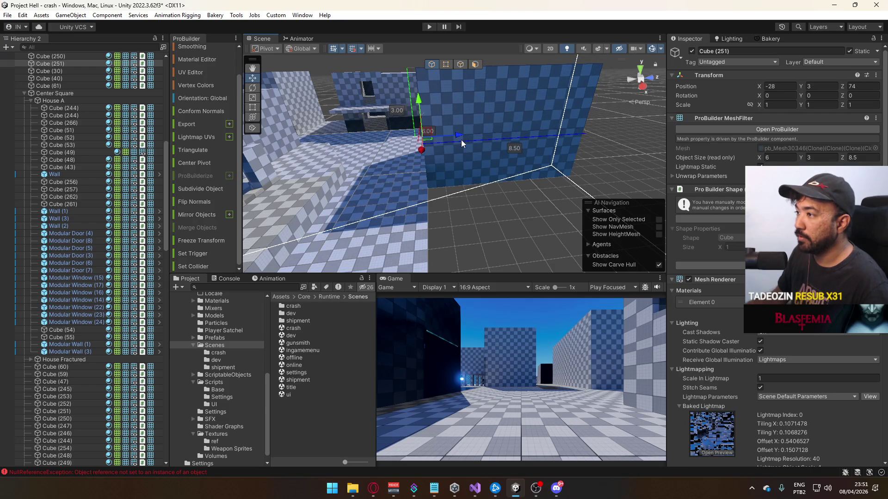
pyautogui.moveTo(439, 172)
pyautogui.mouseDown()
pyautogui.moveTo(417, 192)
pyautogui.moveTo(317, 172)
pyautogui.moveTo(214, 213)
pyautogui.moveTo(184, 202)
pyautogui.moveTo(431, 189)
pyautogui.moveTo(225, 218)
pyautogui.mouseUp()
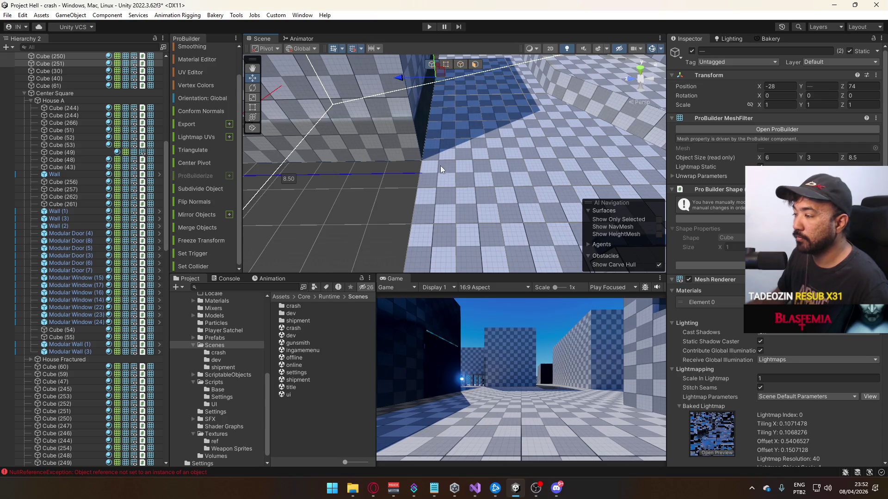
pyautogui.moveTo(443, 167)
pyautogui.mouseDown()
pyautogui.moveTo(422, 142)
pyautogui.moveTo(458, 138)
pyautogui.moveTo(433, 148)
pyautogui.moveTo(480, 104)
pyautogui.mouseUp()
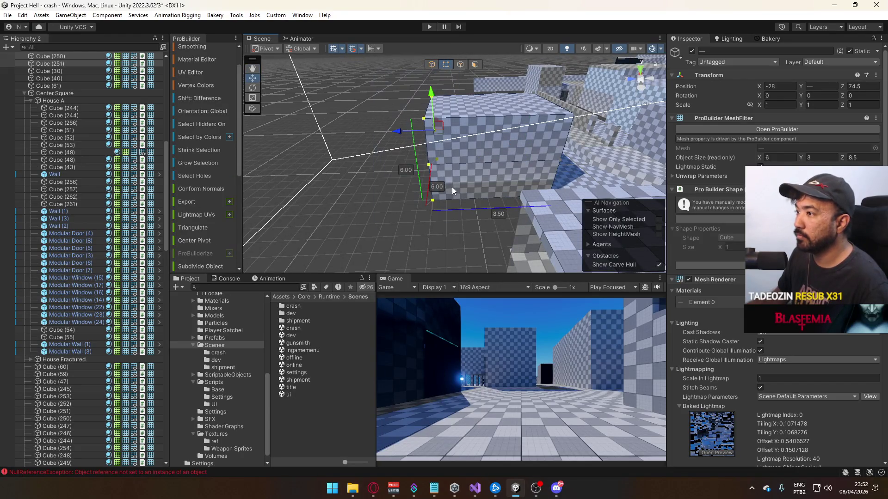
pyautogui.moveTo(409, 131); pyautogui.dragTo(409, 132)
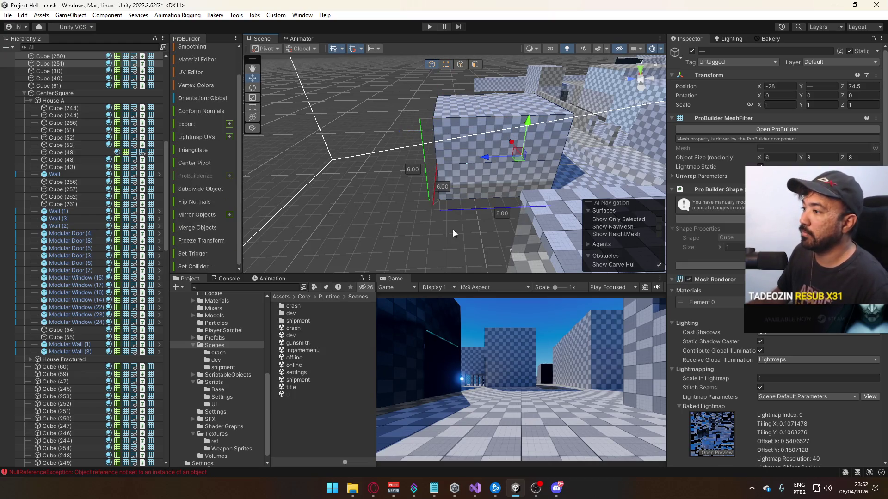
pyautogui.scroll(5, 453, 229)
# Select Cube (61) and one of its floor edges in element mode, then return to Object mode.
pyautogui.click(453, 167)
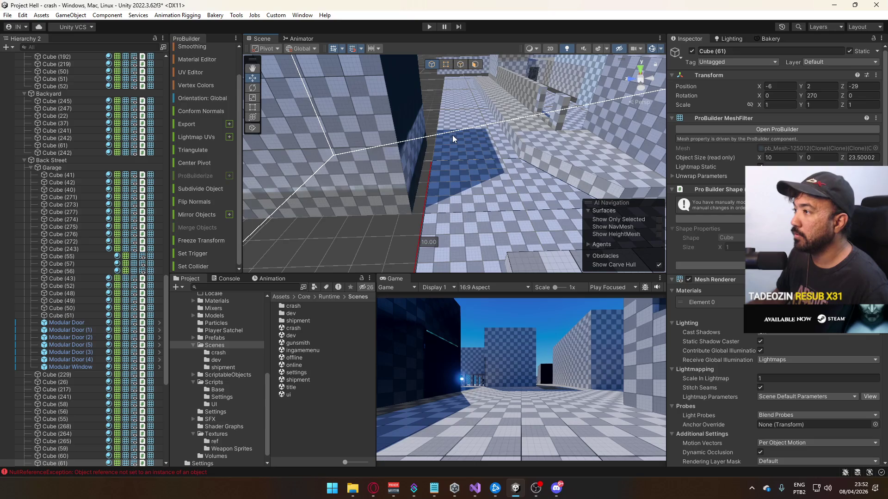
pyautogui.click(446, 64)
pyautogui.scroll(-5, 444, 141)
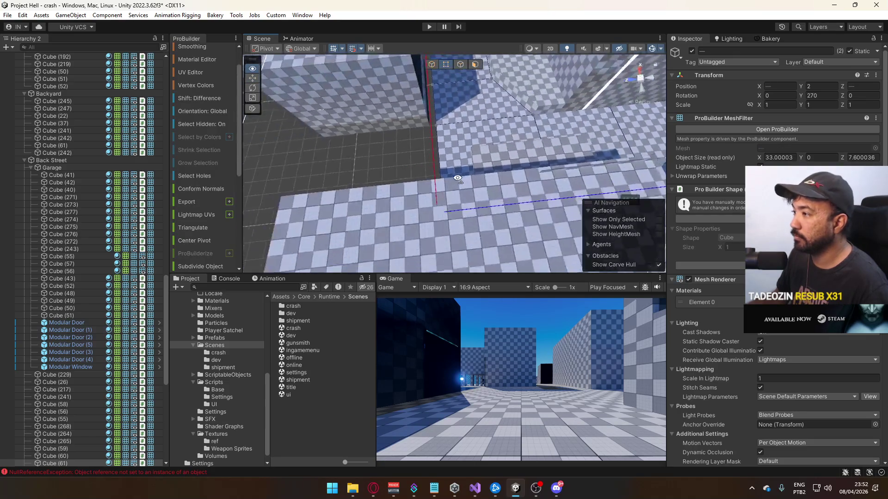
pyautogui.click(450, 195)
pyautogui.scroll(5, 451, 194)
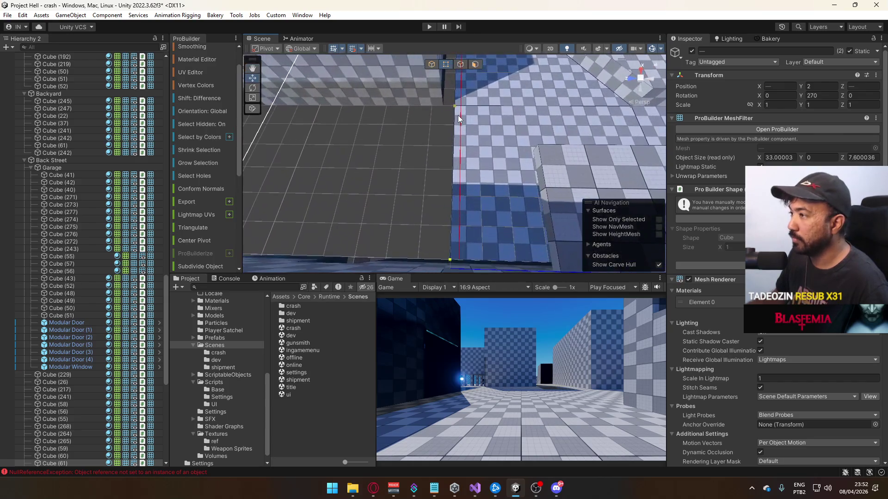
pyautogui.moveTo(481, 126)
pyautogui.mouseDown()
pyautogui.moveTo(362, 174)
pyautogui.moveTo(368, 123)
pyautogui.moveTo(335, 130)
pyautogui.mouseUp()
pyautogui.moveTo(411, 134)
pyautogui.mouseDown()
pyautogui.moveTo(517, 136)
pyautogui.moveTo(553, 119)
pyautogui.mouseUp()
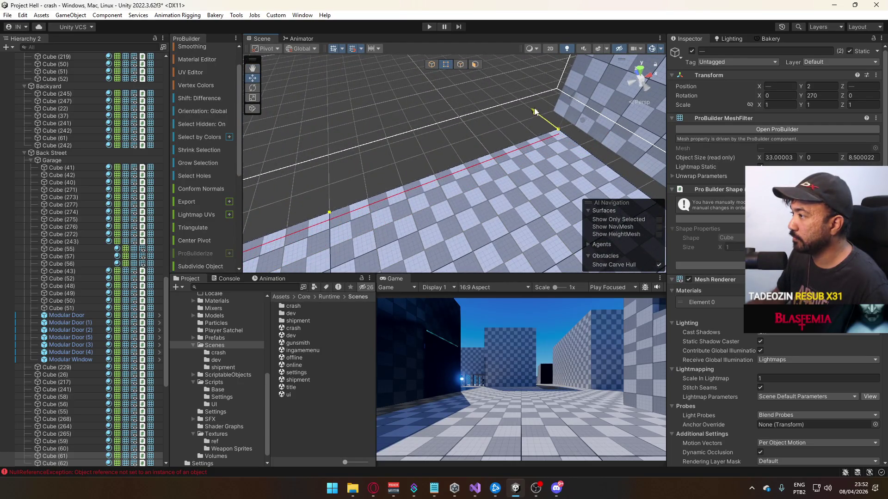
pyautogui.click(436, 65)
pyautogui.moveTo(436, 65)
pyautogui.mouseDown()
pyautogui.moveTo(392, 72)
pyautogui.moveTo(341, 117)
pyautogui.mouseUp()
# Stretch Cube (26)'s side face outward from 6 to 8 units wide, then return to Object mode.
pyautogui.moveTo(479, 160)
pyautogui.mouseDown()
pyautogui.moveTo(470, 146)
pyautogui.moveTo(449, 157)
pyautogui.mouseUp()
pyautogui.click(448, 158)
pyautogui.moveTo(715, 207); pyautogui.dragTo(542, 129)
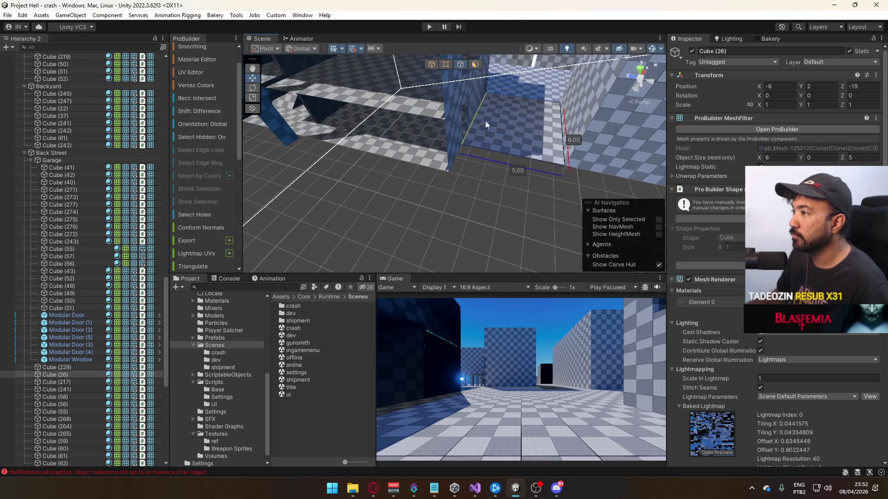
pyautogui.moveTo(498, 153); pyautogui.dragTo(482, 155)
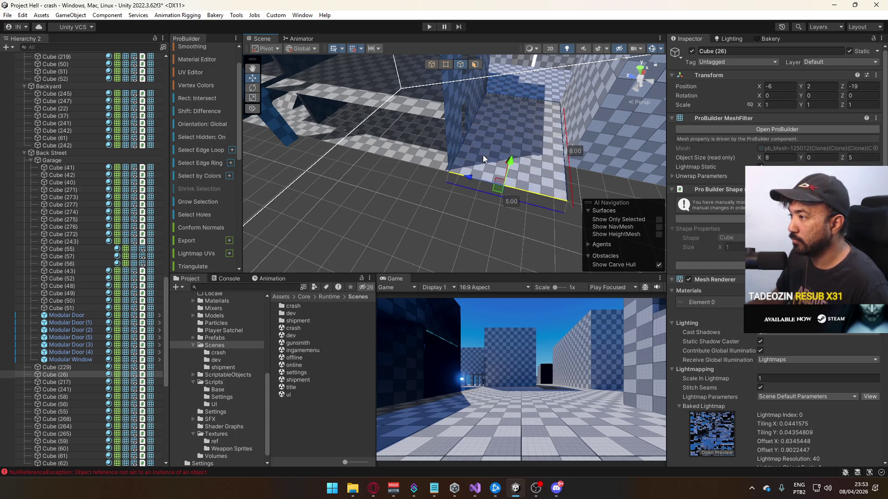
pyautogui.click(431, 64)
pyautogui.moveTo(296, 194)
pyautogui.mouseDown()
pyautogui.moveTo(280, 206)
pyautogui.moveTo(546, 134)
pyautogui.moveTo(393, 113)
pyautogui.moveTo(416, 115)
pyautogui.mouseUp()
pyautogui.scroll(5, 463, 162)
# Revert all prefab overrides on Modular Door (1) to restore its prefab dimensions.
pyautogui.click(496, 178)
pyautogui.press('f')
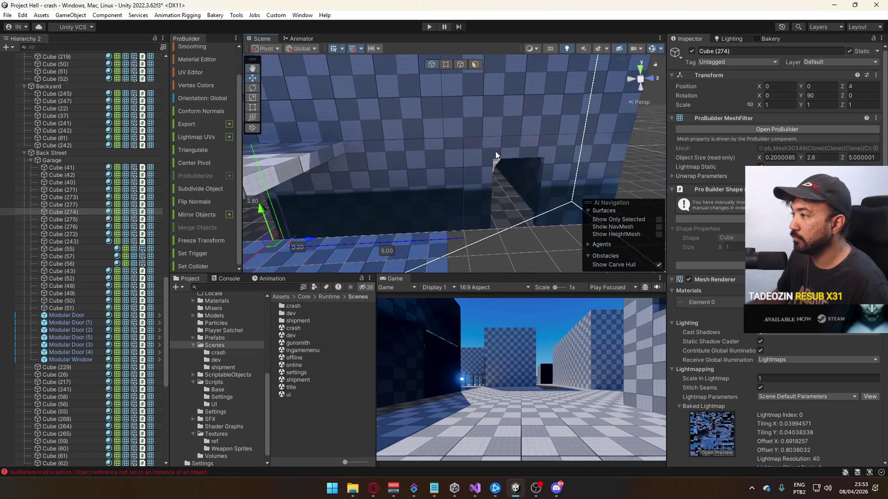
pyautogui.click(496, 146)
pyautogui.click(712, 87)
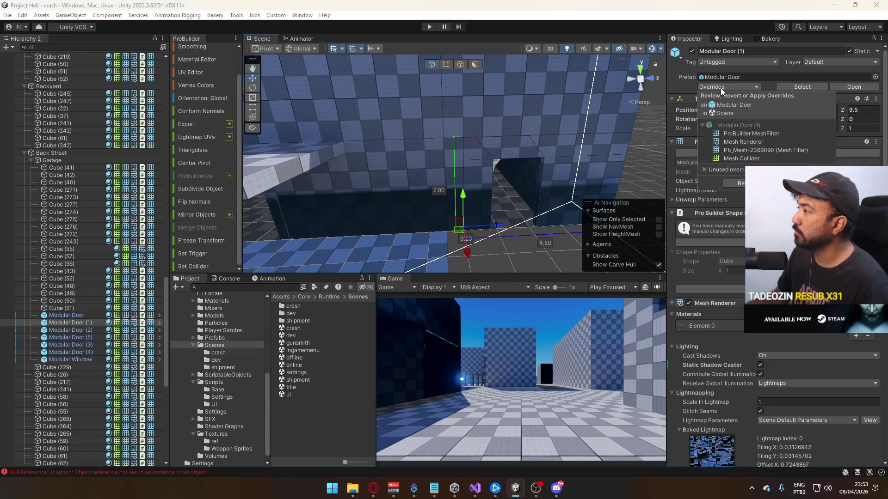
pyautogui.click(735, 182)
pyautogui.moveTo(544, 172)
pyautogui.mouseDown()
pyautogui.moveTo(363, 185)
pyautogui.moveTo(406, 194)
pyautogui.mouseUp()
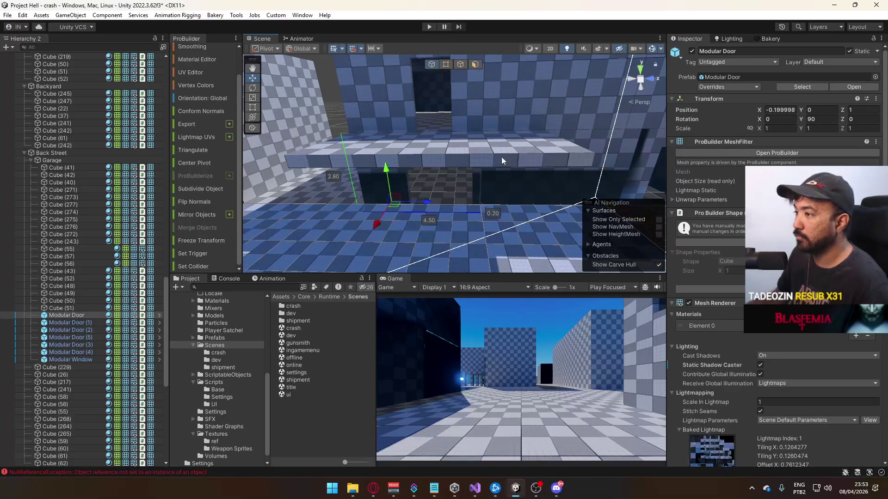
pyautogui.click(735, 87)
pyautogui.click(731, 180)
pyautogui.moveTo(470, 169)
pyautogui.mouseDown()
pyautogui.moveTo(435, 177)
pyautogui.moveTo(529, 200)
pyautogui.moveTo(468, 180)
pyautogui.moveTo(484, 148)
pyautogui.mouseUp()
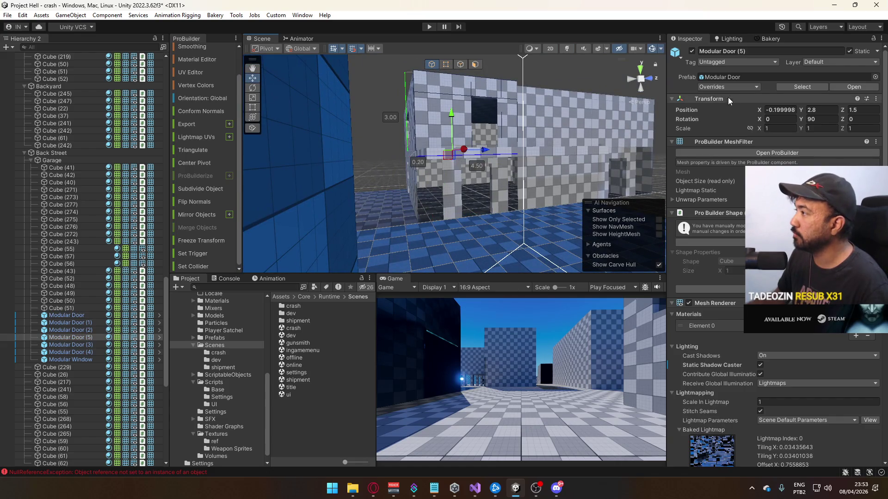
pyautogui.moveTo(463, 152)
pyautogui.mouseDown()
pyautogui.moveTo(473, 141)
pyautogui.moveTo(384, 162)
pyautogui.mouseUp()
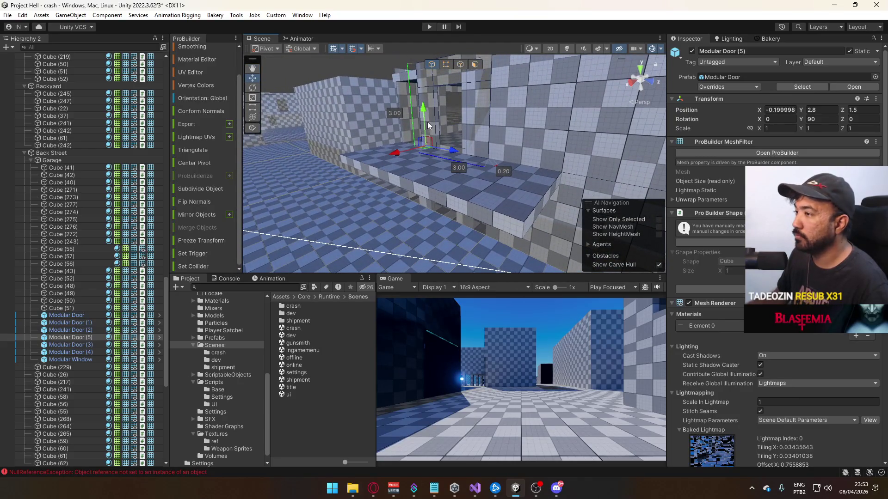
# Raise Modular Door (5) to Y 3 and delete the Cube (276) wall.
pyautogui.moveTo(429, 94)
pyautogui.mouseDown()
pyautogui.moveTo(445, 137)
pyautogui.moveTo(508, 146)
pyautogui.moveTo(459, 165)
pyautogui.moveTo(433, 134)
pyautogui.mouseUp()
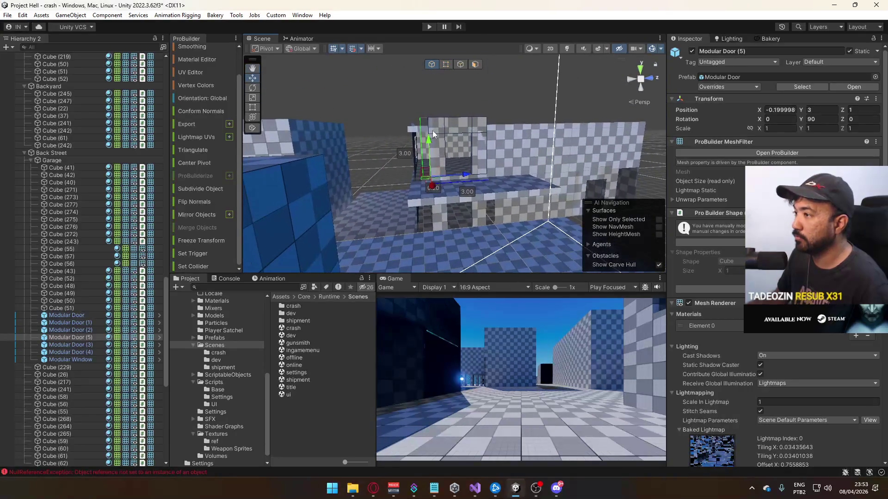
pyautogui.click(418, 128)
pyautogui.press('f')
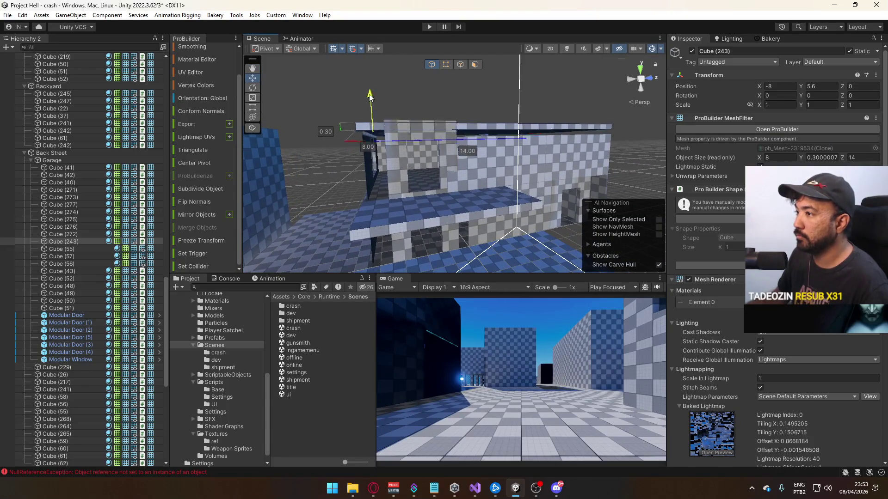
pyautogui.click(484, 158)
pyautogui.press('f')
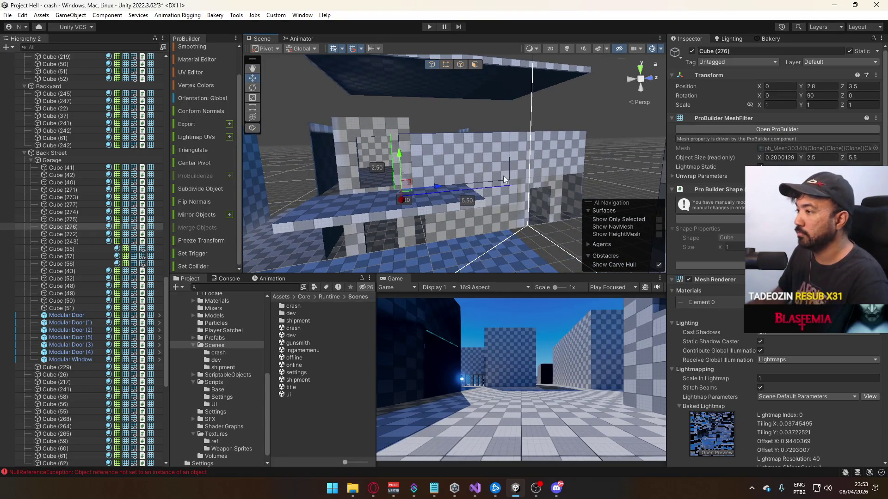
pyautogui.press('Delete')
# Check the Cube (275) wall at Y 3.5 from the right-side view, then return to perspective.
pyautogui.click(517, 154)
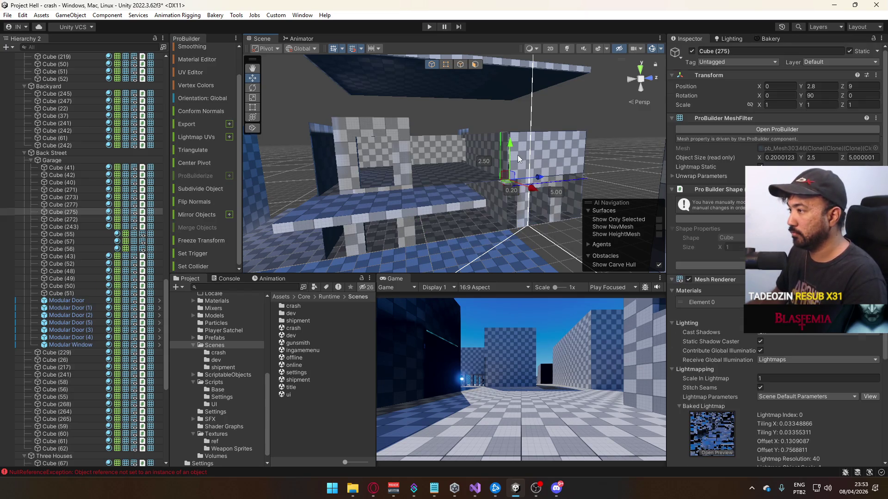
pyautogui.moveTo(484, 154)
pyautogui.mouseDown()
pyautogui.moveTo(455, 151)
pyautogui.moveTo(442, 133)
pyautogui.mouseUp()
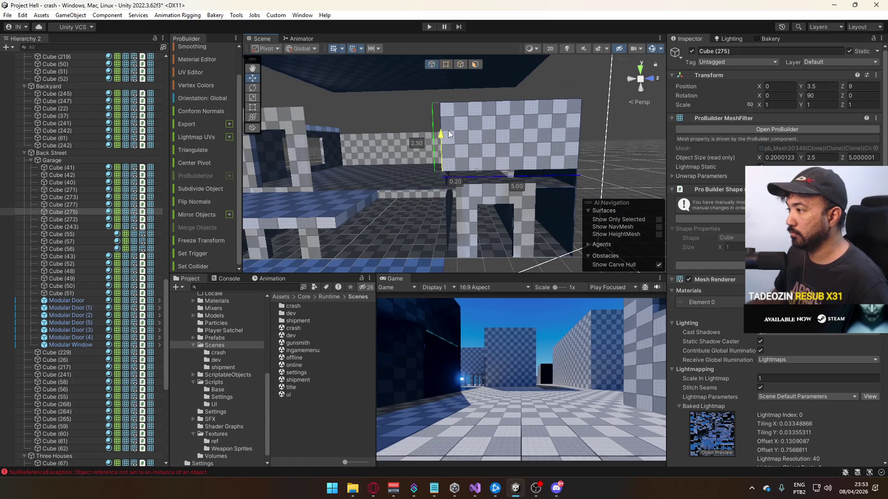
pyautogui.click(653, 79)
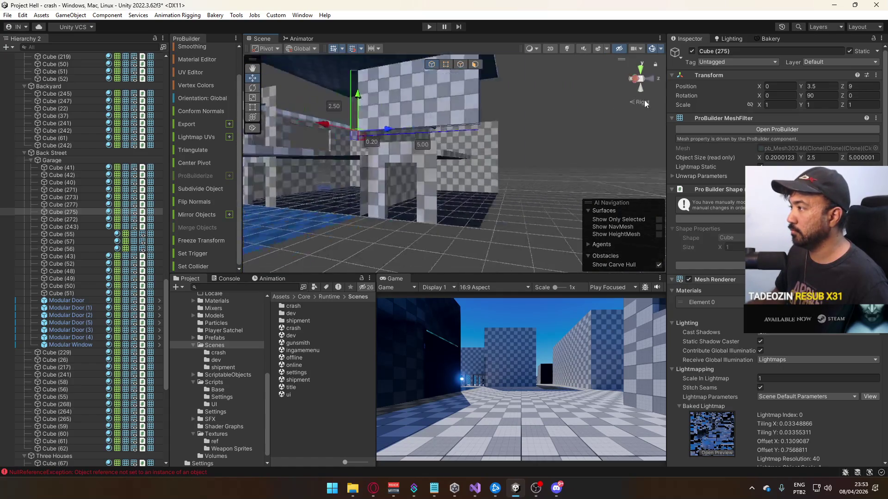
pyautogui.moveTo(459, 134)
pyautogui.mouseDown()
pyautogui.moveTo(484, 180)
pyautogui.moveTo(462, 149)
pyautogui.mouseUp()
# Revert all Modular Window overrides so it returns to its 3-unit prefab width.
pyautogui.click(462, 148)
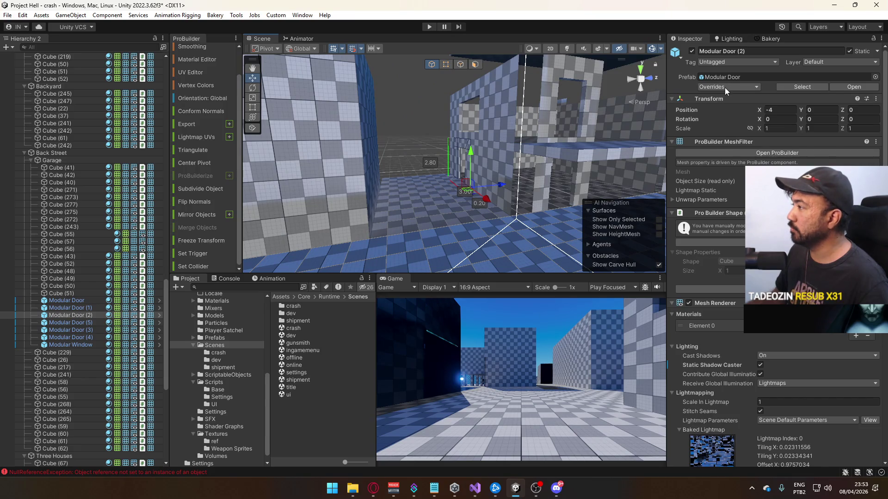
pyautogui.press('f')
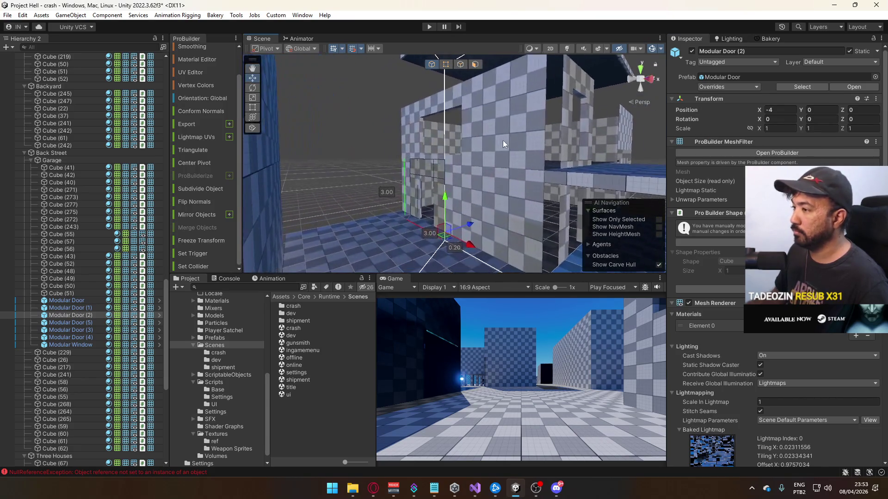
pyautogui.click(728, 87)
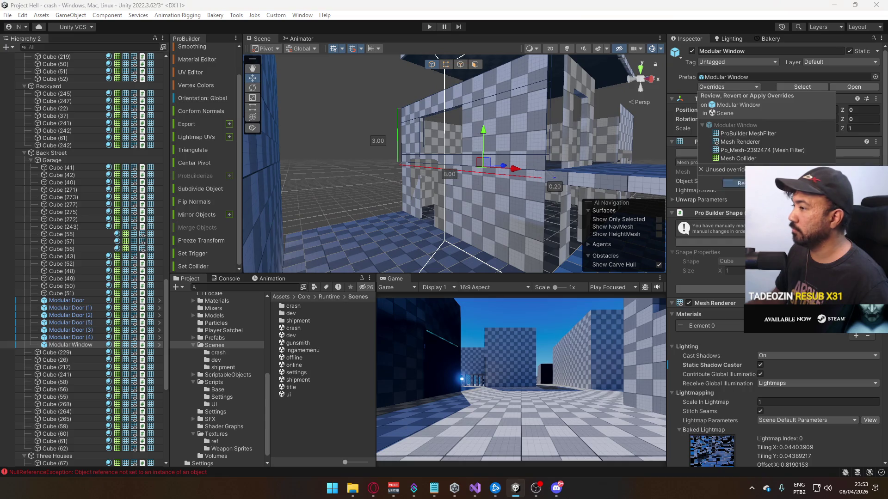
pyautogui.click(734, 183)
# Raise the Modular Window to height 3.
pyautogui.moveTo(467, 138)
pyautogui.mouseDown()
pyautogui.moveTo(571, 146)
pyautogui.moveTo(547, 135)
pyautogui.mouseUp()
pyautogui.click(536, 126)
pyautogui.moveTo(546, 149); pyautogui.dragTo(551, 118)
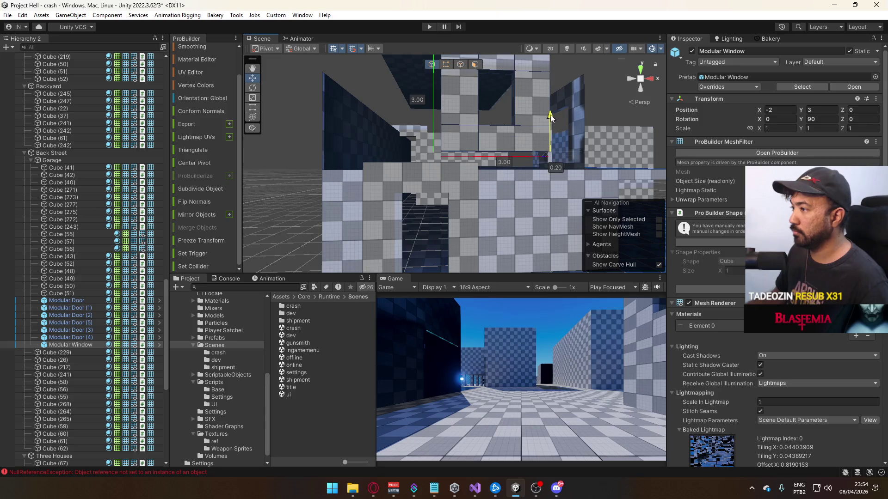
pyautogui.click(531, 167)
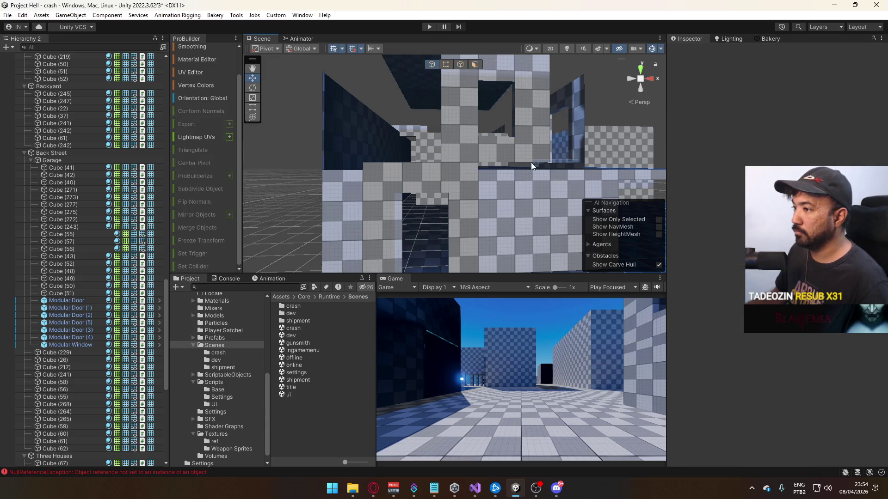
pyautogui.click(532, 158)
pyautogui.click(534, 160)
pyautogui.click(562, 154)
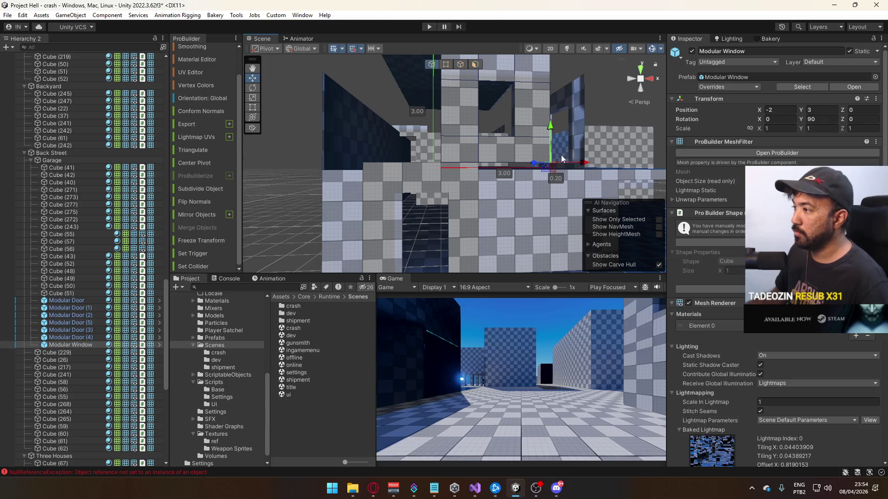
# Delete the redundant wall cubes Cube (277) and Cube (273).
pyautogui.click(339, 190)
pyautogui.moveTo(340, 191); pyautogui.dragTo(413, 224)
pyautogui.moveTo(415, 169); pyautogui.dragTo(489, 165)
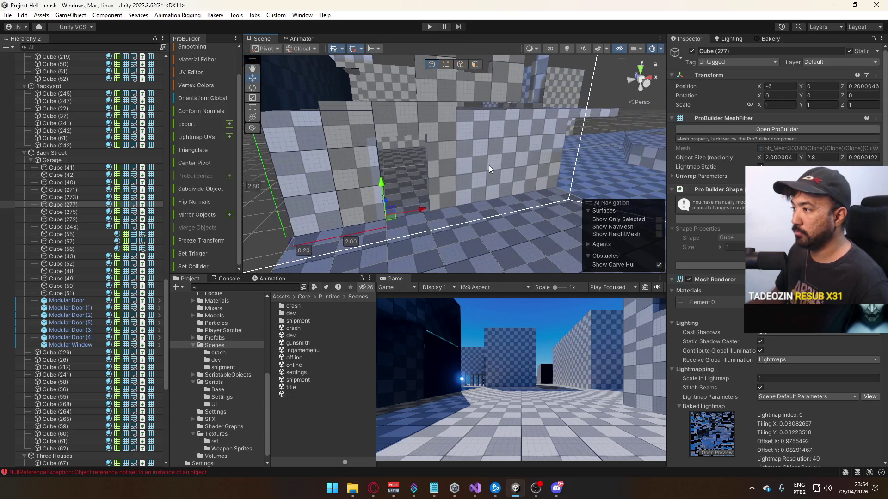
pyautogui.press('Delete')
pyautogui.click(506, 185)
pyautogui.press('Delete')
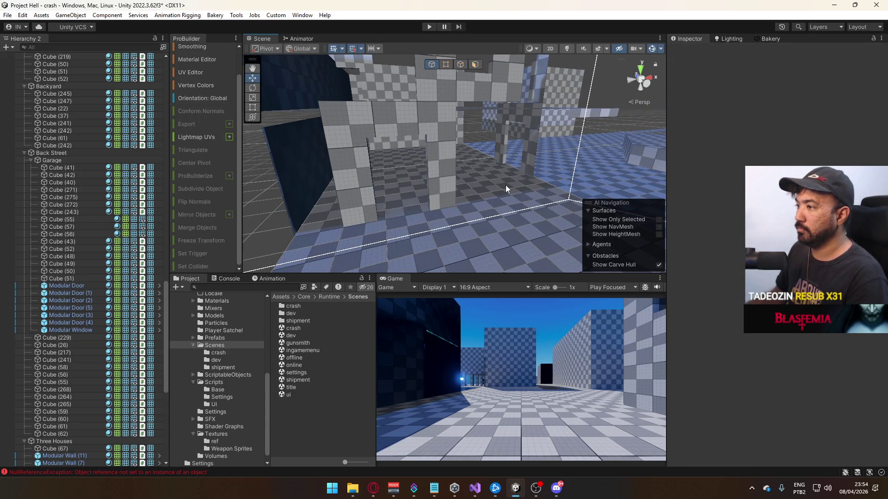
# Revert Modular Door (3) to its prefab settings.
pyautogui.moveTo(307, 198)
pyautogui.mouseDown()
pyautogui.moveTo(372, 190)
pyautogui.moveTo(402, 151)
pyautogui.moveTo(625, 134)
pyautogui.mouseUp()
pyautogui.click(625, 134)
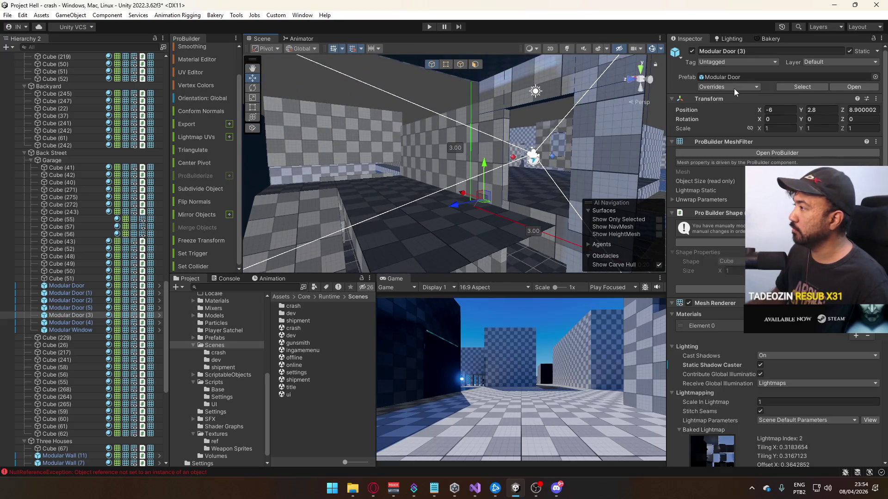
pyautogui.click(741, 168)
pyautogui.moveTo(478, 205); pyautogui.dragTo(498, 210)
pyautogui.moveTo(478, 166); pyautogui.dragTo(418, 132)
# Lower roof slab Cube (56) slightly and raise Cube (55) slightly.
pyautogui.click(400, 191)
pyautogui.moveTo(399, 190)
pyautogui.mouseDown()
pyautogui.moveTo(440, 202)
pyautogui.moveTo(413, 123)
pyautogui.mouseUp()
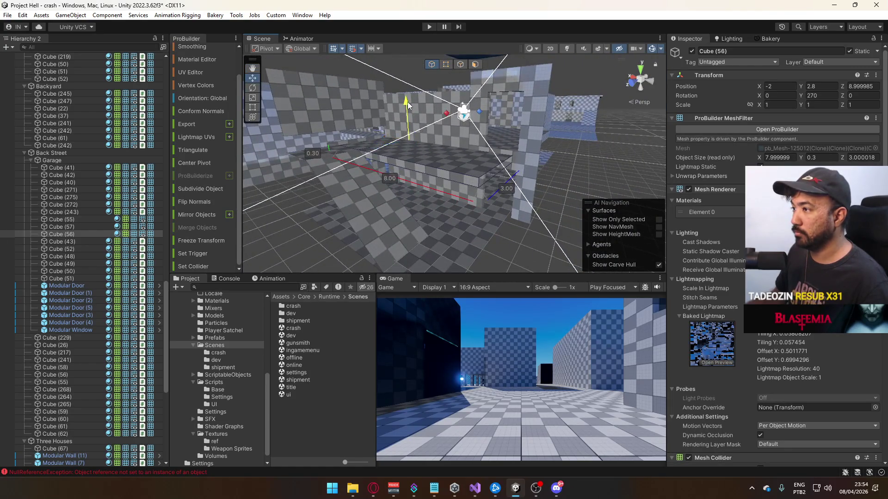
pyautogui.moveTo(407, 99)
pyautogui.mouseDown()
pyautogui.moveTo(503, 107)
pyautogui.moveTo(482, 93)
pyautogui.moveTo(370, 135)
pyautogui.moveTo(228, 123)
pyautogui.moveTo(187, 108)
pyautogui.mouseUp()
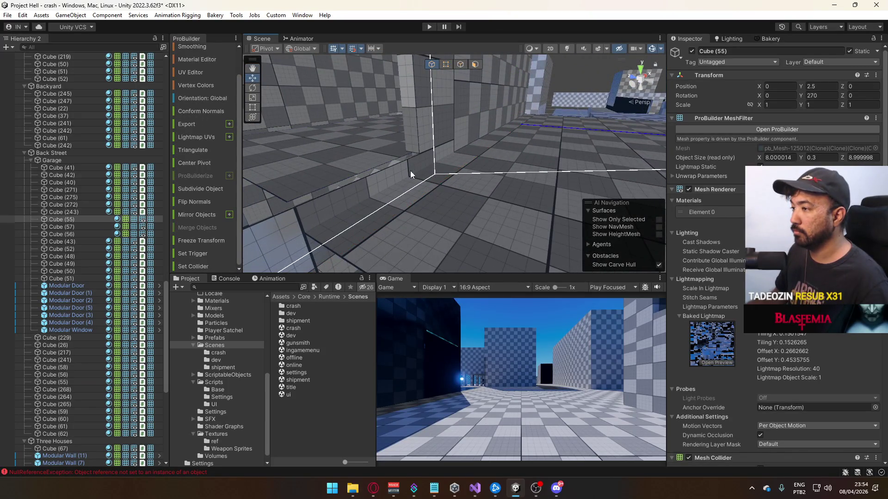
pyautogui.press('f')
pyautogui.moveTo(464, 115)
pyautogui.mouseDown()
pyautogui.moveTo(331, 138)
pyautogui.moveTo(527, 186)
pyautogui.moveTo(519, 183)
pyautogui.moveTo(566, 163)
pyautogui.mouseUp()
# Reselect Cube (56), then grab two Modular Doors by their X handle and select wall Cube (40).
pyautogui.click(432, 165)
pyautogui.click(429, 166)
pyautogui.click(482, 134)
pyautogui.moveTo(482, 134)
pyautogui.mouseDown()
pyautogui.moveTo(463, 175)
pyautogui.moveTo(419, 181)
pyautogui.moveTo(464, 173)
pyautogui.moveTo(565, 198)
pyautogui.moveTo(440, 197)
pyautogui.mouseUp()
pyautogui.click(379, 180)
pyautogui.click(440, 197)
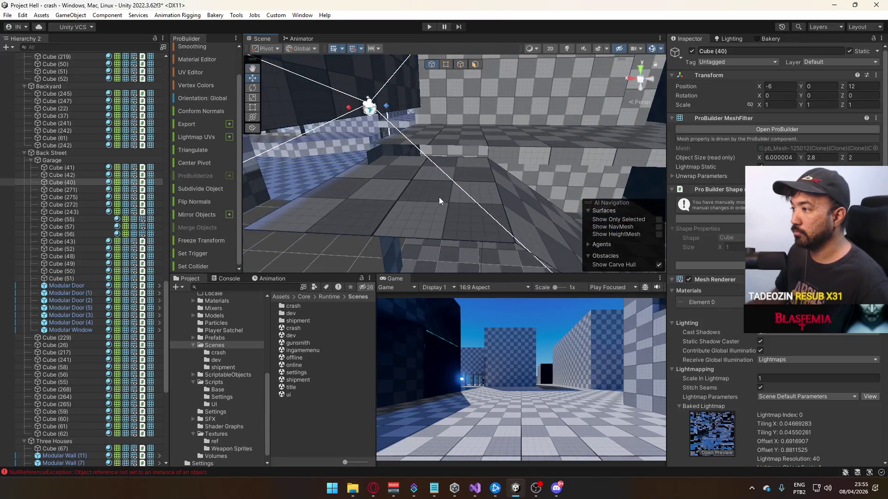
# Finish Cube (40) at 3 units tall in Object mode and select the next side walls.
pyautogui.press('f')
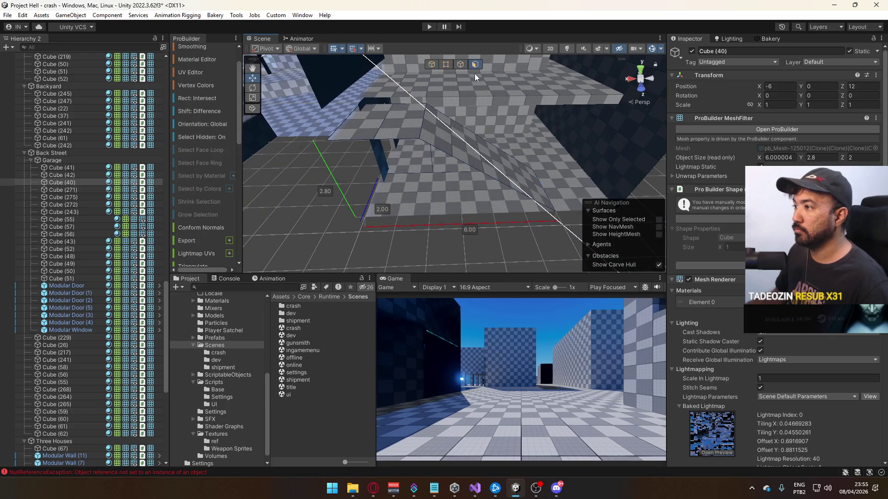
pyautogui.moveTo(403, 83); pyautogui.dragTo(466, 108)
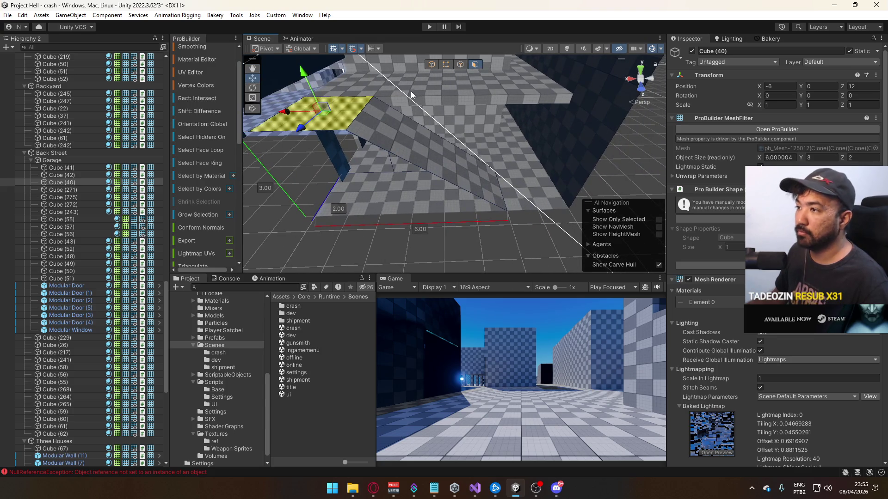
pyautogui.click(431, 64)
pyautogui.moveTo(358, 148)
pyautogui.mouseDown()
pyautogui.moveTo(395, 137)
pyautogui.moveTo(511, 198)
pyautogui.mouseUp()
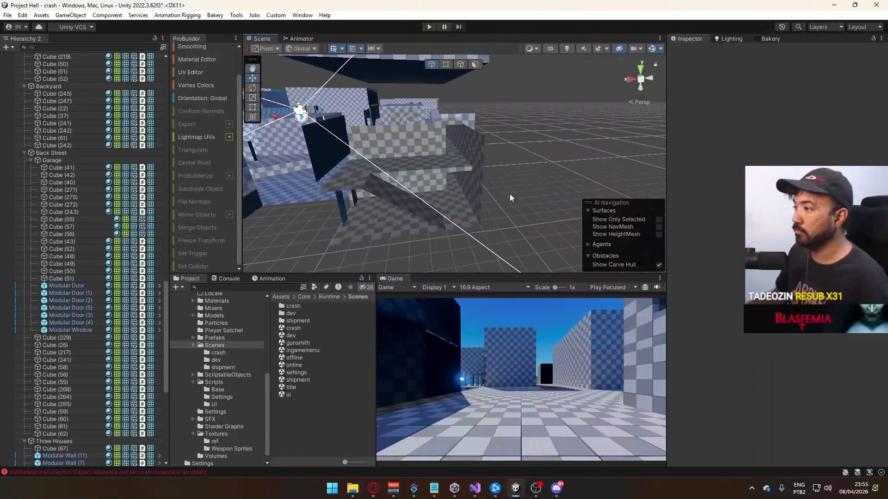
pyautogui.click(476, 160)
pyautogui.moveTo(476, 159)
pyautogui.mouseDown()
pyautogui.moveTo(476, 144)
pyautogui.moveTo(477, 175)
pyautogui.moveTo(499, 161)
pyautogui.moveTo(506, 170)
pyautogui.moveTo(630, 193)
pyautogui.moveTo(478, 148)
pyautogui.moveTo(570, 155)
pyautogui.moveTo(510, 152)
pyautogui.mouseUp()
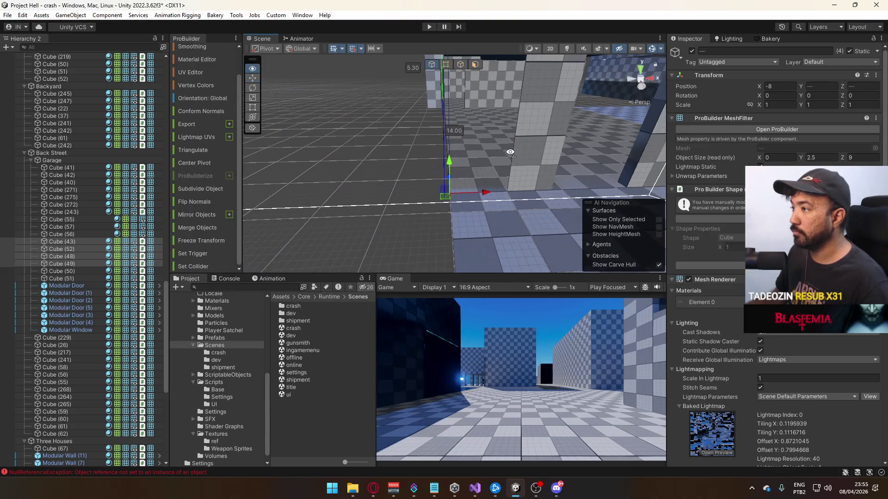
# Shift the selected walls to X -9 and raise Cube (43)'s top edge to height 3.
pyautogui.moveTo(479, 196)
pyautogui.mouseDown()
pyautogui.moveTo(420, 195)
pyautogui.moveTo(447, 170)
pyautogui.moveTo(384, 176)
pyautogui.moveTo(416, 183)
pyautogui.moveTo(459, 84)
pyautogui.mouseUp()
pyautogui.click(385, 176)
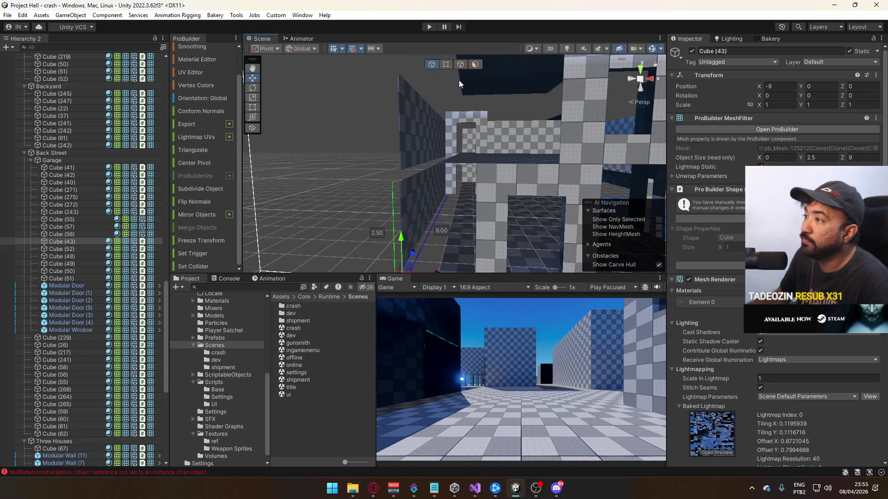
pyautogui.click(414, 180)
pyautogui.press('f')
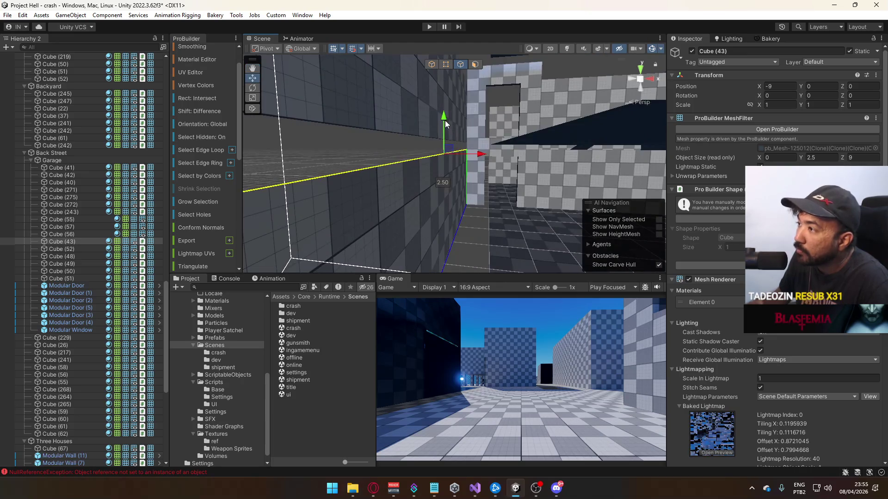
pyautogui.moveTo(451, 105); pyautogui.dragTo(442, 102)
pyautogui.press('f')
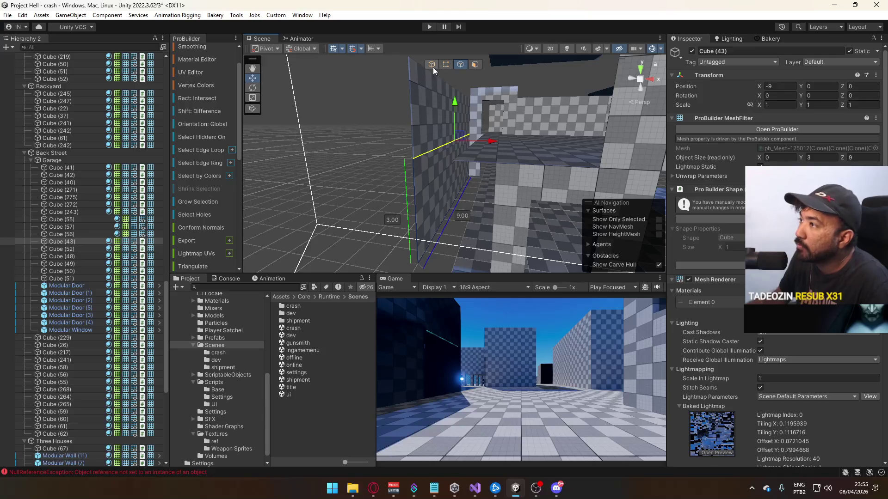
# Raise the next wall and Cube (272) to height 3 by their top edges.
pyautogui.moveTo(416, 134)
pyautogui.mouseDown()
pyautogui.moveTo(415, 105)
pyautogui.moveTo(412, 123)
pyautogui.mouseUp()
pyautogui.moveTo(416, 121)
pyautogui.keyDown('alt'); pyautogui.mouseDown()
pyautogui.moveTo(428, 114)
pyautogui.moveTo(409, 87)
pyautogui.moveTo(443, 98)
pyautogui.moveTo(453, 89)
pyautogui.mouseUp(); pyautogui.keyUp('alt')
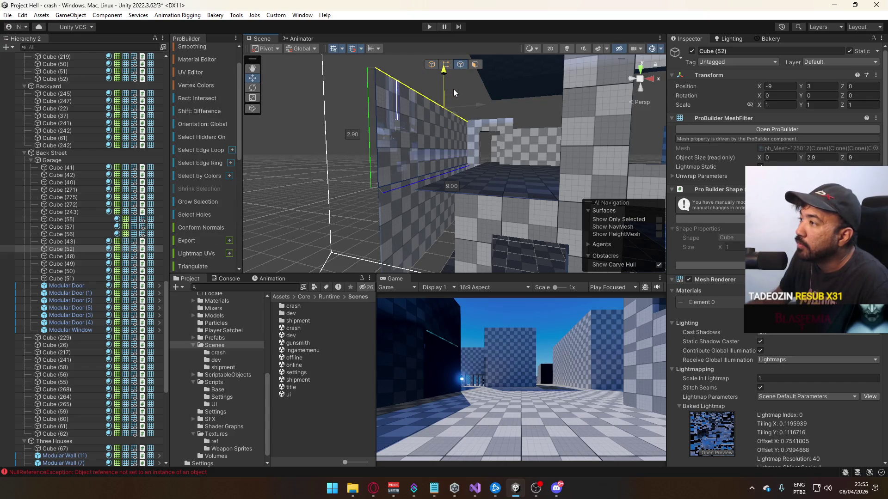
pyautogui.click(432, 64)
pyautogui.moveTo(404, 68)
pyautogui.keyDown('alt'); pyautogui.mouseDown()
pyautogui.moveTo(336, 120)
pyautogui.moveTo(428, 132)
pyautogui.moveTo(472, 158)
pyautogui.moveTo(545, 164)
pyautogui.moveTo(543, 147)
pyautogui.moveTo(470, 80)
pyautogui.mouseUp(); pyautogui.keyUp('alt')
pyautogui.click(428, 131)
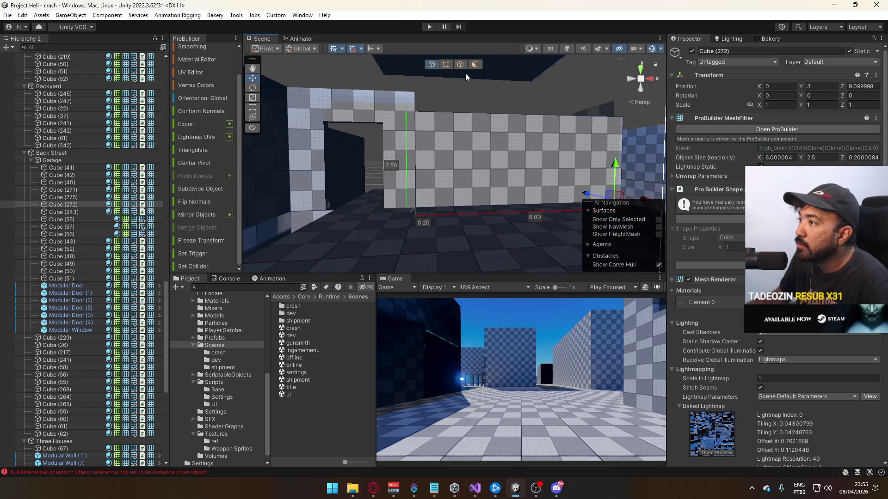
pyautogui.moveTo(528, 92); pyautogui.dragTo(530, 74)
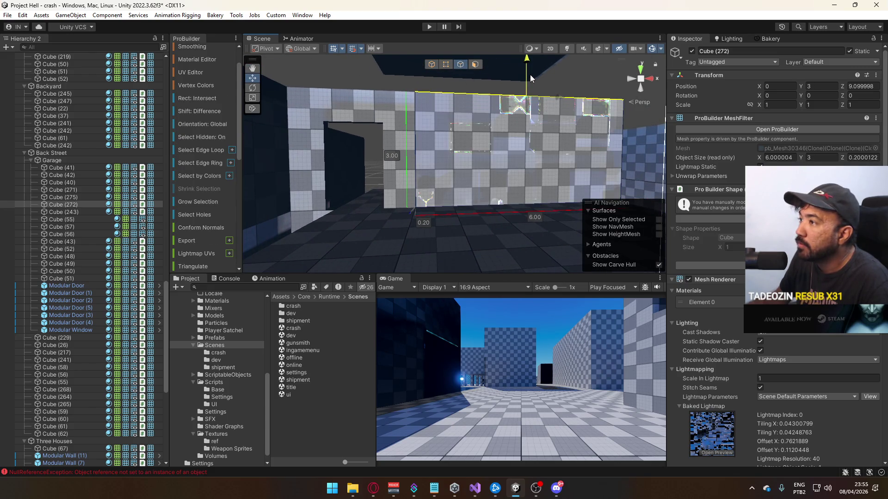
pyautogui.click(430, 66)
pyautogui.moveTo(430, 66)
pyautogui.keyDown('alt'); pyautogui.mouseDown()
pyautogui.moveTo(525, 145)
pyautogui.moveTo(398, 124)
pyautogui.moveTo(452, 113)
pyautogui.moveTo(426, 160)
pyautogui.moveTo(530, 168)
pyautogui.moveTo(429, 152)
pyautogui.mouseUp(); pyautogui.keyUp('alt')
# Move the Cube (275) wall back to Z 8.5.
pyautogui.click(426, 160)
pyautogui.click(490, 129)
pyautogui.moveTo(490, 130)
pyautogui.keyDown('alt'); pyautogui.mouseDown()
pyautogui.moveTo(457, 94)
pyautogui.moveTo(450, 129)
pyautogui.moveTo(434, 141)
pyautogui.moveTo(442, 140)
pyautogui.mouseUp(); pyautogui.keyUp('alt')
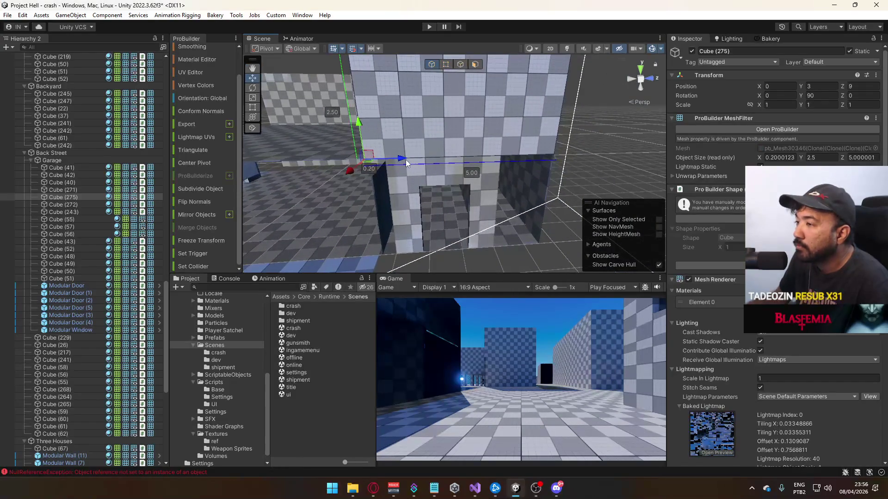
pyautogui.moveTo(396, 158)
pyautogui.mouseDown()
pyautogui.moveTo(386, 160)
pyautogui.moveTo(423, 134)
pyautogui.mouseUp()
# Stretch Cube (275) to 5.5 units wide in element mode and zoom out over the house.
pyautogui.click(460, 65)
pyautogui.click(491, 112)
pyautogui.moveTo(491, 113)
pyautogui.keyDown('alt'); pyautogui.mouseDown()
pyautogui.moveTo(411, 119)
pyautogui.moveTo(443, 77)
pyautogui.moveTo(524, 137)
pyautogui.moveTo(492, 125)
pyautogui.moveTo(511, 133)
pyautogui.moveTo(556, 116)
pyautogui.mouseUp(); pyautogui.keyUp('alt')
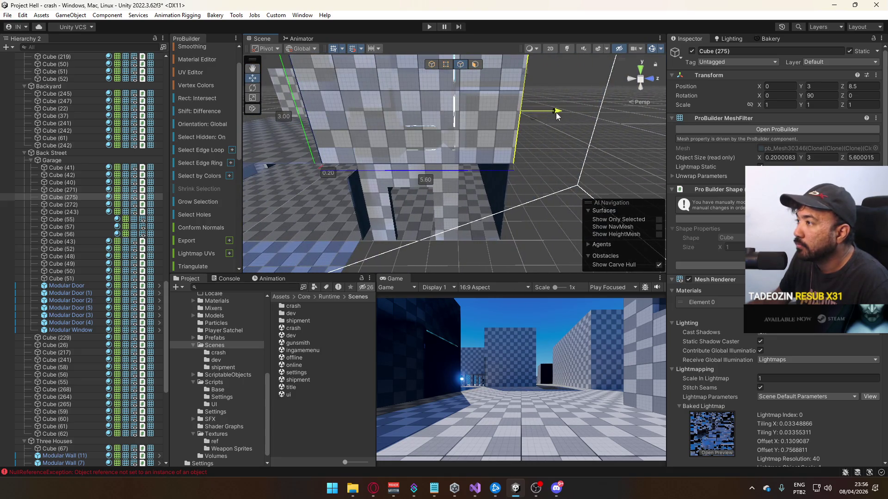
pyautogui.scroll(5, 554, 116)
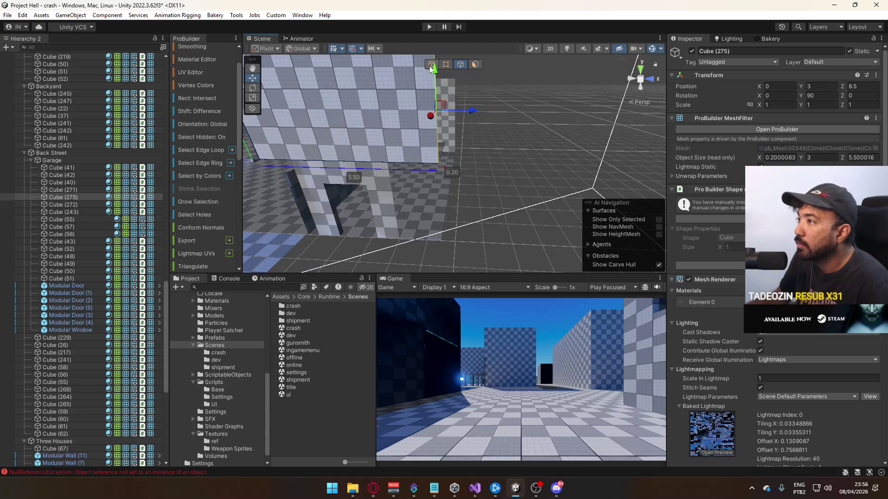
pyautogui.click(460, 121)
pyautogui.moveTo(460, 120)
pyautogui.keyDown('alt'); pyautogui.mouseDown()
pyautogui.moveTo(578, 136)
pyautogui.moveTo(473, 193)
pyautogui.mouseUp(); pyautogui.keyUp('alt')
pyautogui.click(473, 193)
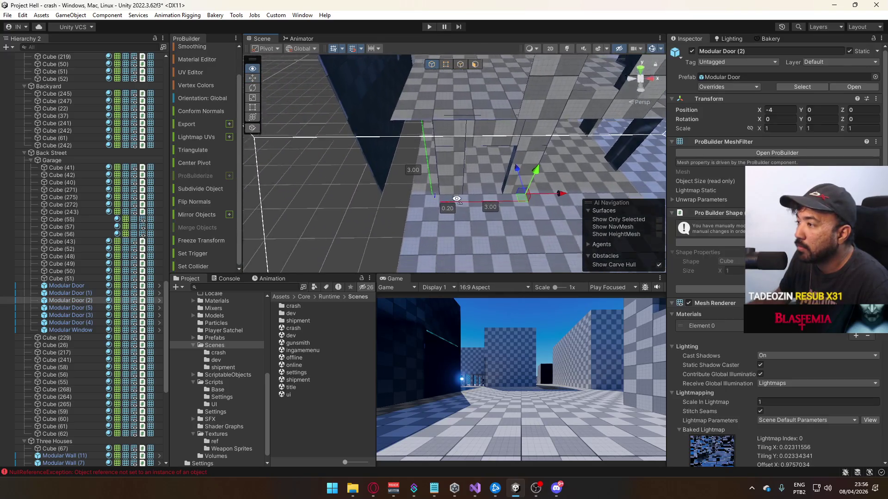
# Shift Modular Door (2) slightly along X.
pyautogui.moveTo(547, 179); pyautogui.dragTo(543, 181)
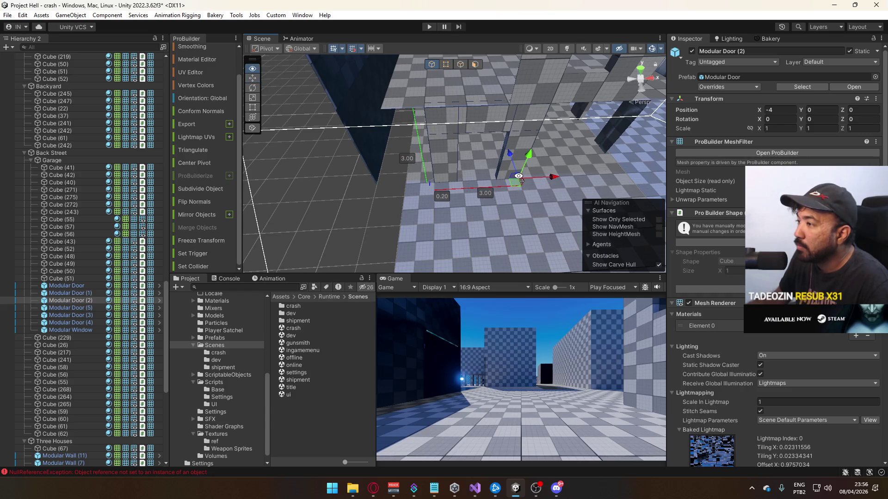
pyautogui.scroll(5, 519, 177)
pyautogui.moveTo(323, 139)
pyautogui.keyDown('alt'); pyautogui.mouseDown()
pyautogui.moveTo(274, 133)
pyautogui.moveTo(287, 104)
pyautogui.moveTo(306, 102)
pyautogui.mouseUp(); pyautogui.keyUp('alt')
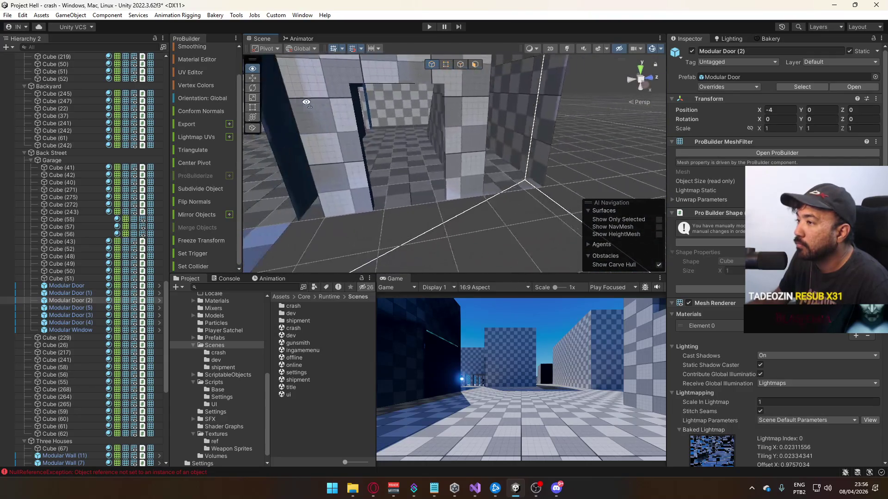
# Nudge Modular Door (1) slightly along Z with the blue handle.
pyautogui.click(440, 167)
pyautogui.click(470, 175)
pyautogui.moveTo(438, 179)
pyautogui.mouseDown()
pyautogui.moveTo(412, 182)
pyautogui.moveTo(418, 175)
pyautogui.moveTo(494, 167)
pyautogui.moveTo(439, 173)
pyautogui.mouseUp()
pyautogui.click(435, 173)
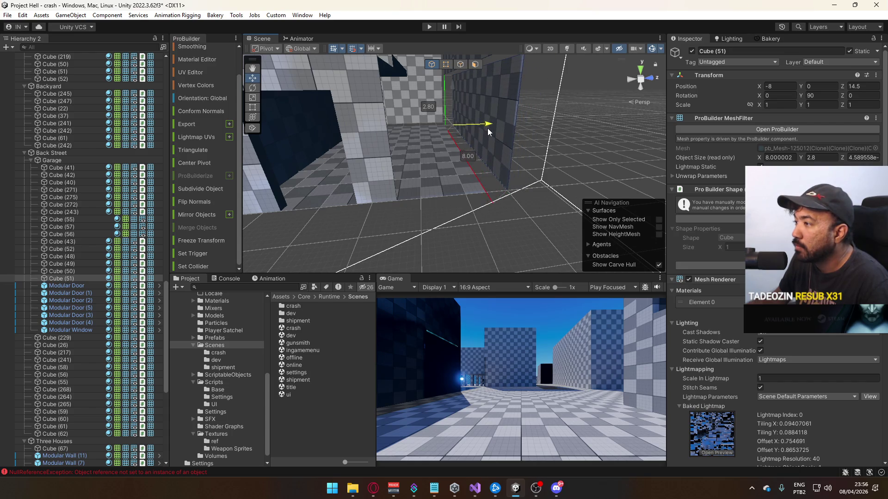
# Move wall Cube (51) to Z 15 and select floor slabs Cube (40), (41) and (42).
pyautogui.moveTo(489, 129)
pyautogui.mouseDown()
pyautogui.moveTo(442, 137)
pyautogui.moveTo(520, 155)
pyautogui.moveTo(454, 146)
pyautogui.moveTo(464, 176)
pyautogui.moveTo(447, 173)
pyautogui.moveTo(446, 120)
pyautogui.moveTo(508, 139)
pyautogui.mouseUp()
pyautogui.click(456, 138)
pyautogui.click(465, 176)
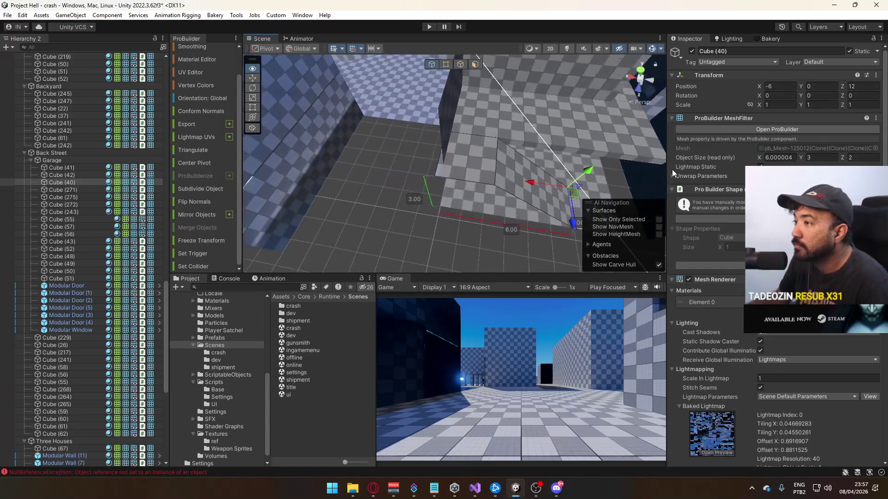
pyautogui.keyDown('alt'); pyautogui.moveTo(596, 139); pyautogui.dragTo(544, 132); pyautogui.keyUp('alt')
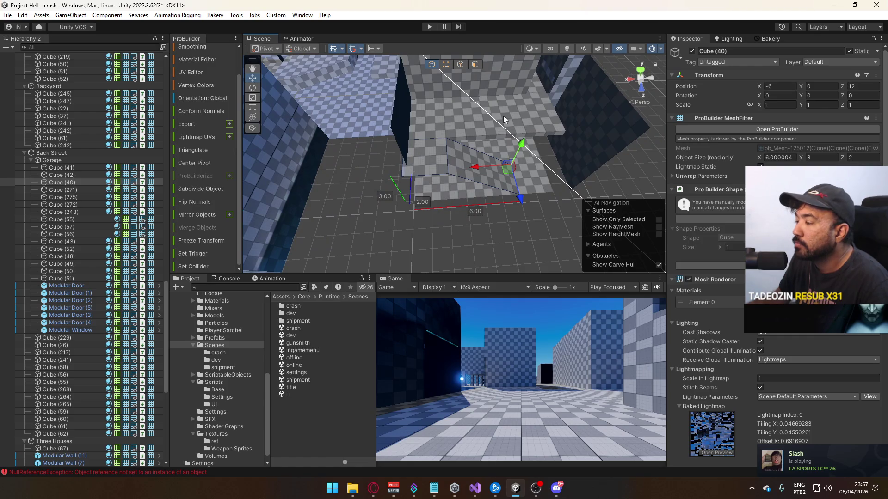
pyautogui.click(534, 172)
pyautogui.moveTo(503, 178)
pyautogui.keyDown('alt'); pyautogui.mouseDown()
pyautogui.moveTo(549, 144)
pyautogui.moveTo(526, 133)
pyautogui.moveTo(397, 115)
pyautogui.mouseUp(); pyautogui.keyUp('alt')
pyautogui.keyDown('shift'); pyautogui.click(423, 123); pyautogui.keyUp('shift')
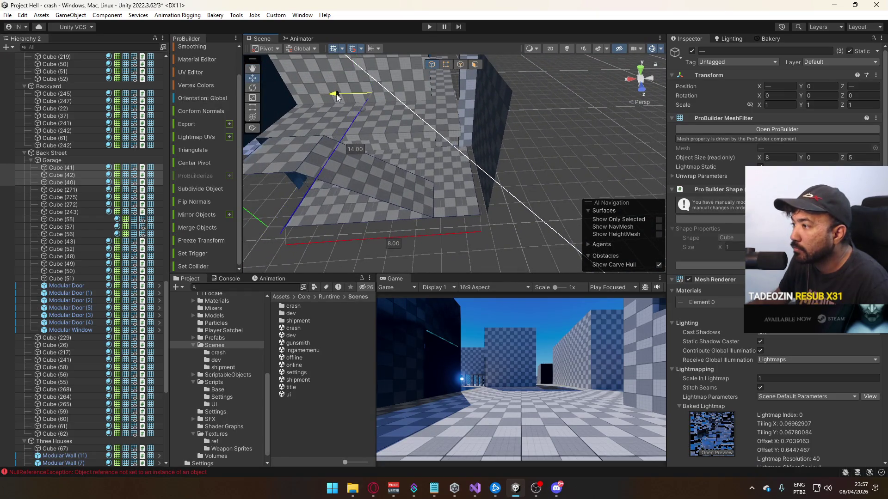
pyautogui.keyDown('alt'); pyautogui.moveTo(339, 96); pyautogui.dragTo(324, 135); pyautogui.keyUp('alt')
pyautogui.moveTo(331, 132)
pyautogui.mouseDown()
pyautogui.moveTo(341, 133)
pyautogui.moveTo(332, 100)
pyautogui.mouseUp()
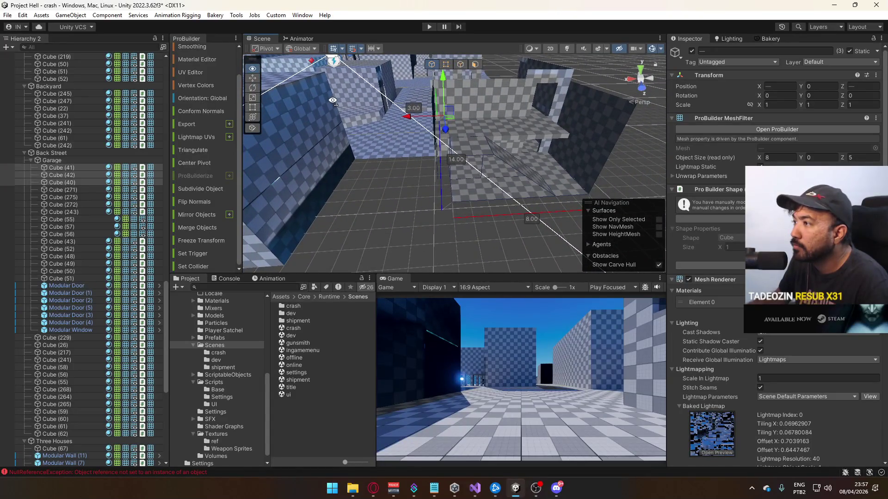
pyautogui.moveTo(462, 151); pyautogui.dragTo(451, 138)
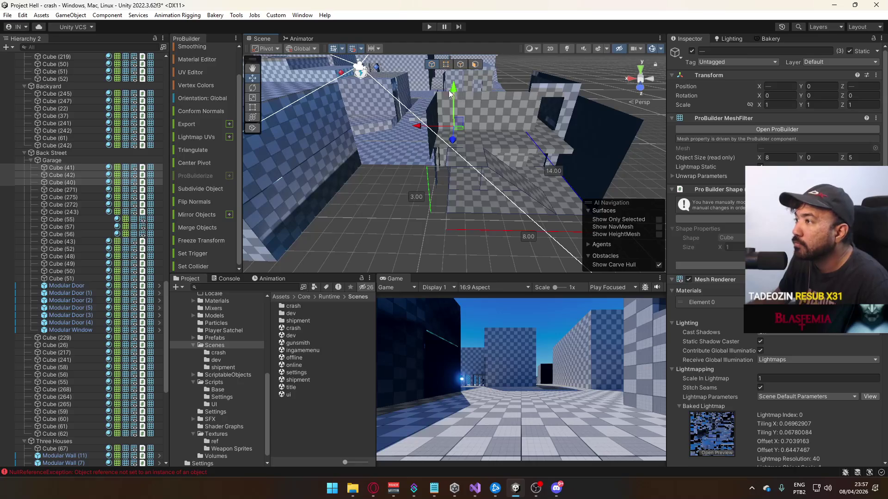
# Stretch the slabs' edge vertices outward so the floor spans 9 units.
pyautogui.click(445, 65)
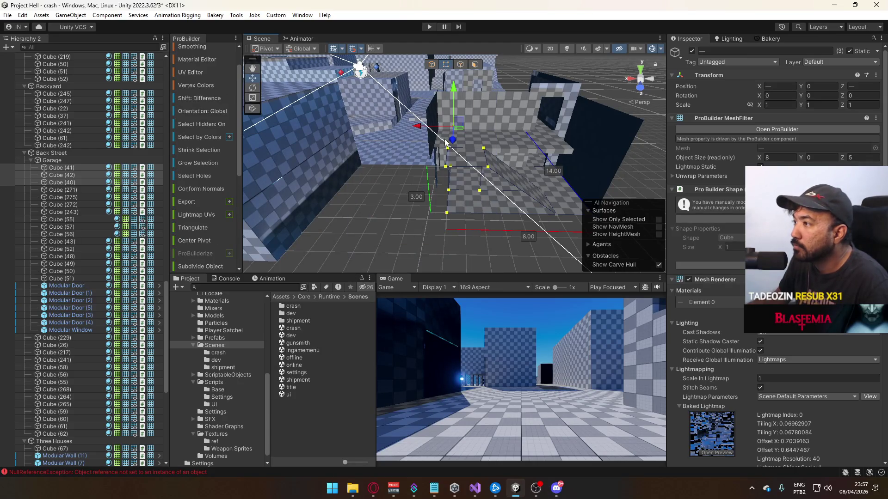
pyautogui.moveTo(427, 131); pyautogui.dragTo(420, 130)
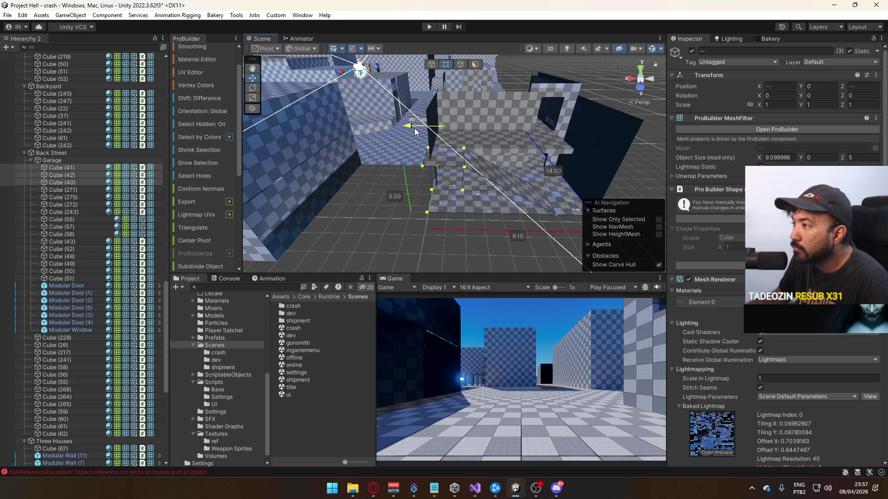
pyautogui.moveTo(415, 132); pyautogui.dragTo(427, 101)
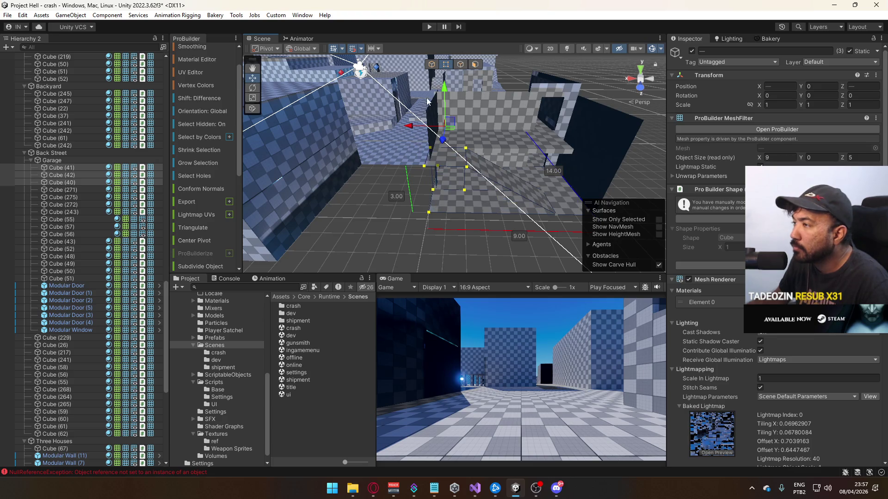
pyautogui.click(433, 69)
# Move wall Cube (275) to Z 9 and drag its corner vertex to lengthen it to 6 units.
pyautogui.moveTo(442, 233)
pyautogui.mouseDown()
pyautogui.moveTo(691, 251)
pyautogui.moveTo(679, 224)
pyautogui.moveTo(452, 151)
pyautogui.mouseUp()
pyautogui.click(443, 154)
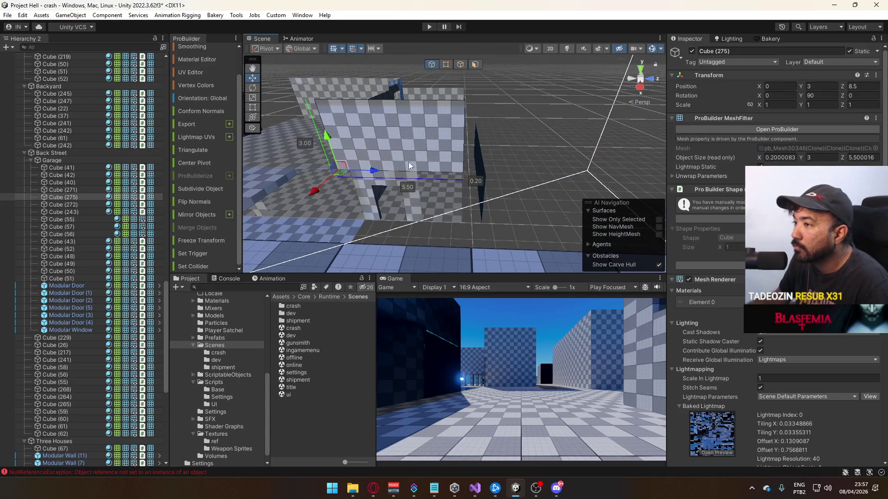
pyautogui.moveTo(374, 172)
pyautogui.mouseDown()
pyautogui.moveTo(515, 198)
pyautogui.moveTo(423, 152)
pyautogui.mouseUp()
pyautogui.press('h')
pyautogui.moveTo(461, 130); pyautogui.dragTo(485, 109)
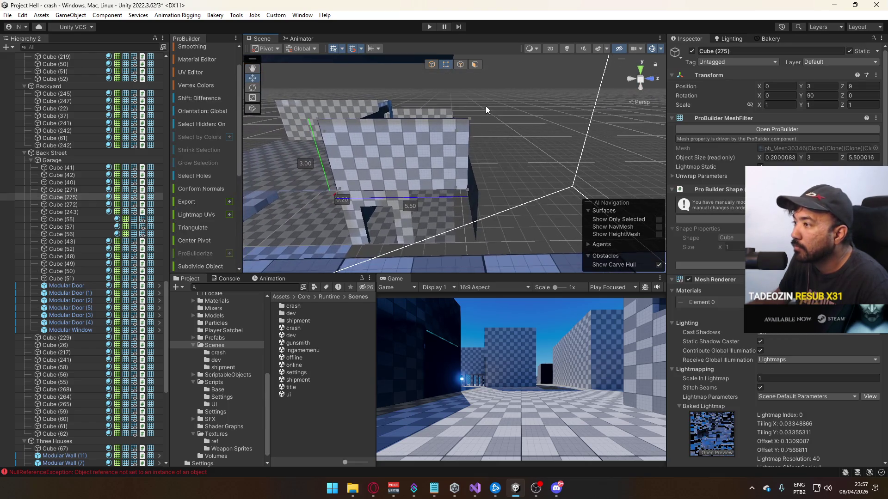
pyautogui.click(471, 119)
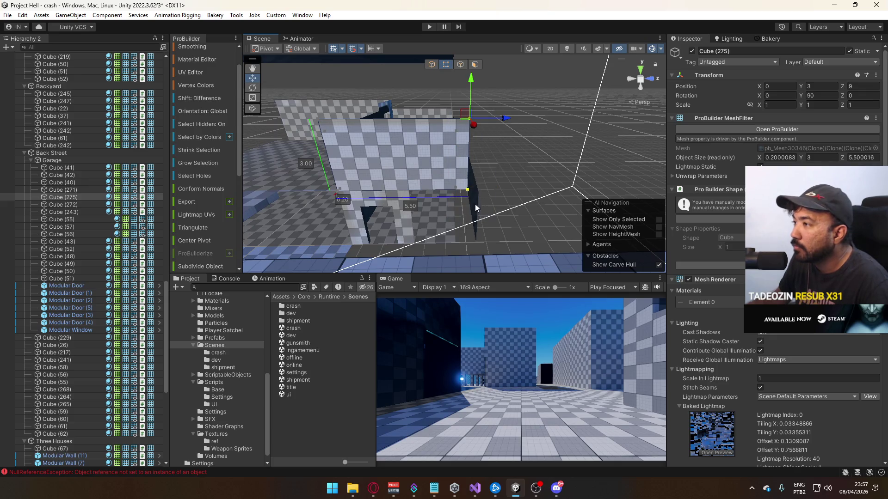
pyautogui.moveTo(494, 121)
pyautogui.mouseDown()
pyautogui.moveTo(507, 122)
pyautogui.moveTo(362, 75)
pyautogui.moveTo(303, 165)
pyautogui.moveTo(376, 208)
pyautogui.moveTo(423, 157)
pyautogui.moveTo(469, 201)
pyautogui.moveTo(453, 190)
pyautogui.moveTo(434, 121)
pyautogui.moveTo(451, 126)
pyautogui.mouseUp()
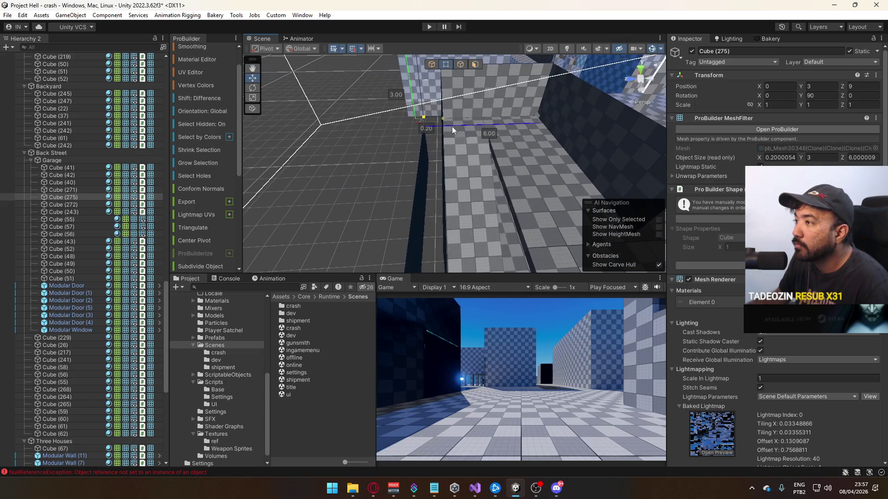
pyautogui.click(437, 67)
pyautogui.click(441, 131)
# Move wall Cube (50) back to Z 15.
pyautogui.press('f')
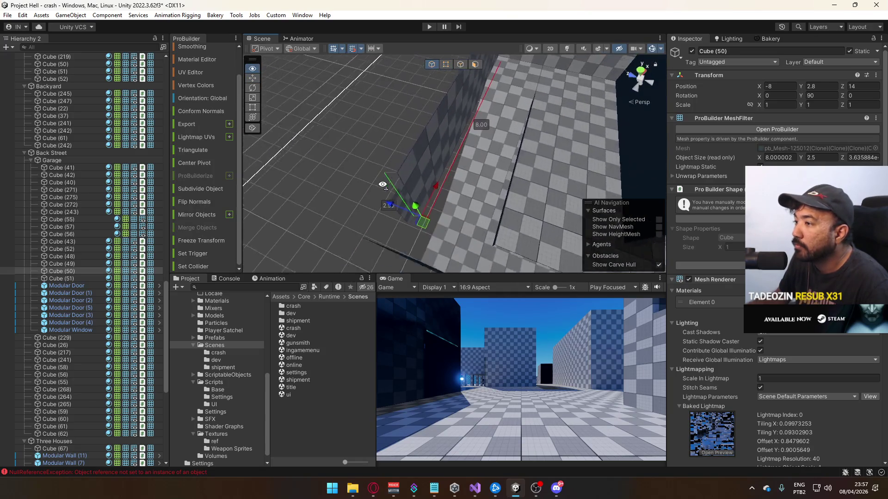
pyautogui.moveTo(398, 197); pyautogui.dragTo(365, 187)
pyautogui.moveTo(482, 193)
pyautogui.mouseDown()
pyautogui.moveTo(424, 91)
pyautogui.moveTo(388, 158)
pyautogui.moveTo(398, 179)
pyautogui.moveTo(484, 174)
pyautogui.moveTo(482, 153)
pyautogui.moveTo(404, 133)
pyautogui.moveTo(385, 104)
pyautogui.moveTo(382, 112)
pyautogui.mouseUp()
# Raise the top edges of Cube (51) and Cube (50) so both walls are 3 units tall.
pyautogui.click(451, 163)
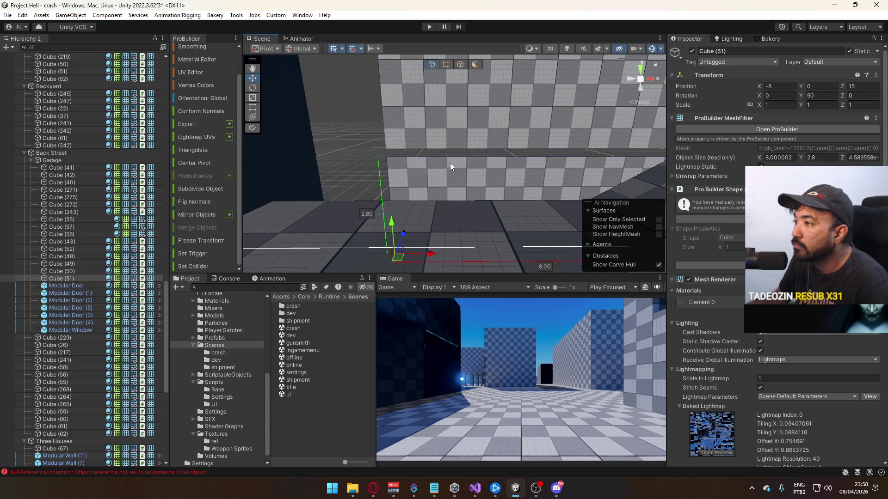
pyautogui.click(460, 65)
pyautogui.click(435, 168)
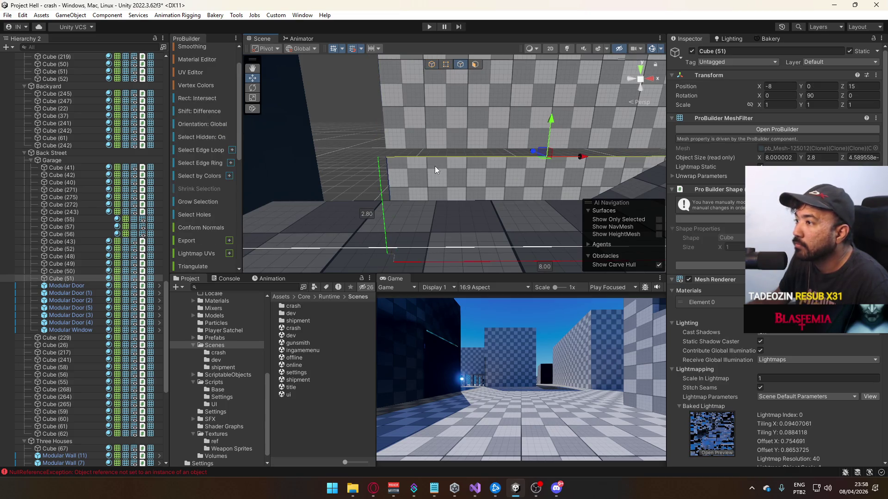
pyautogui.moveTo(548, 117); pyautogui.dragTo(553, 110)
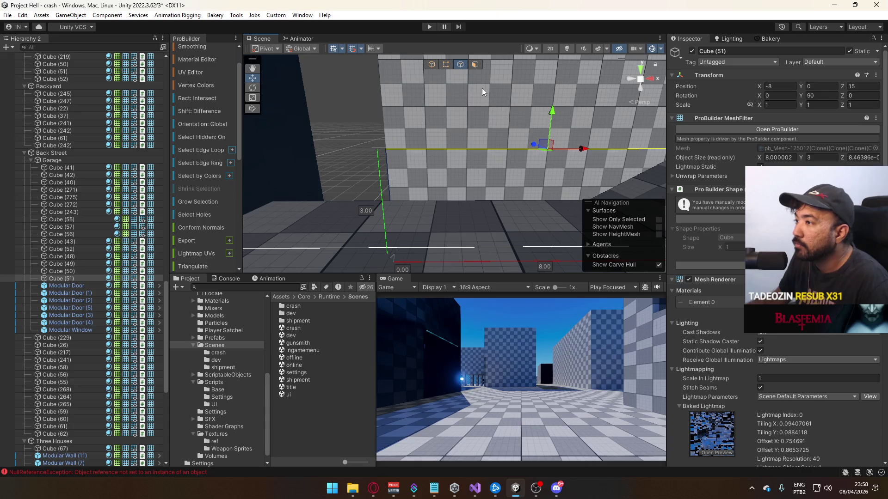
pyautogui.click(431, 64)
pyautogui.click(340, 120)
pyautogui.moveTo(340, 120)
pyautogui.mouseDown()
pyautogui.moveTo(386, 117)
pyautogui.moveTo(404, 135)
pyautogui.moveTo(477, 131)
pyautogui.moveTo(463, 123)
pyautogui.mouseUp()
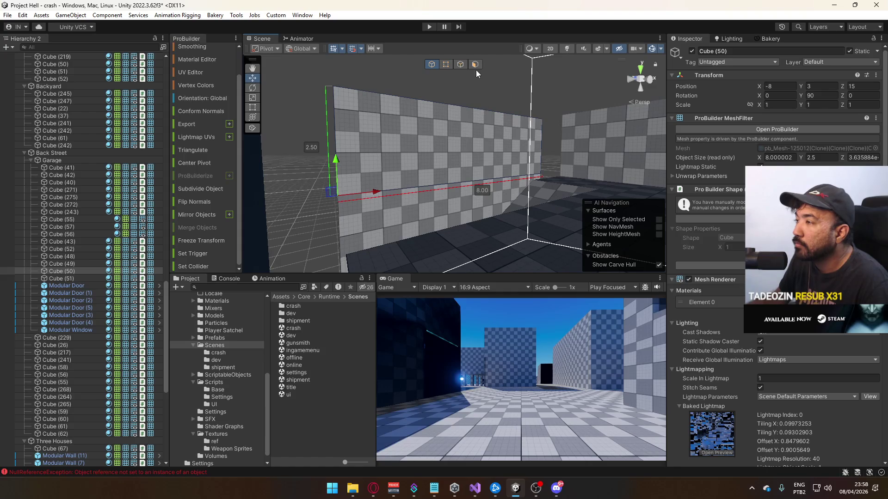
pyautogui.click(461, 64)
pyautogui.click(465, 105)
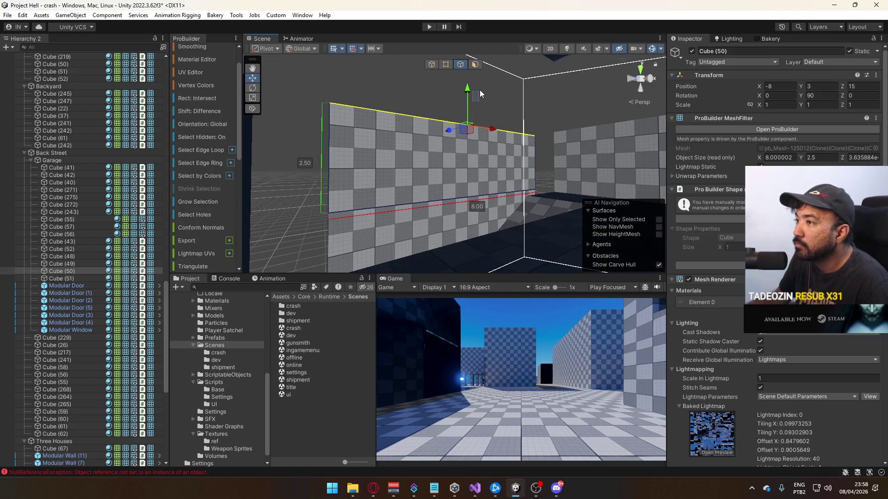
pyautogui.moveTo(465, 112); pyautogui.dragTo(470, 105)
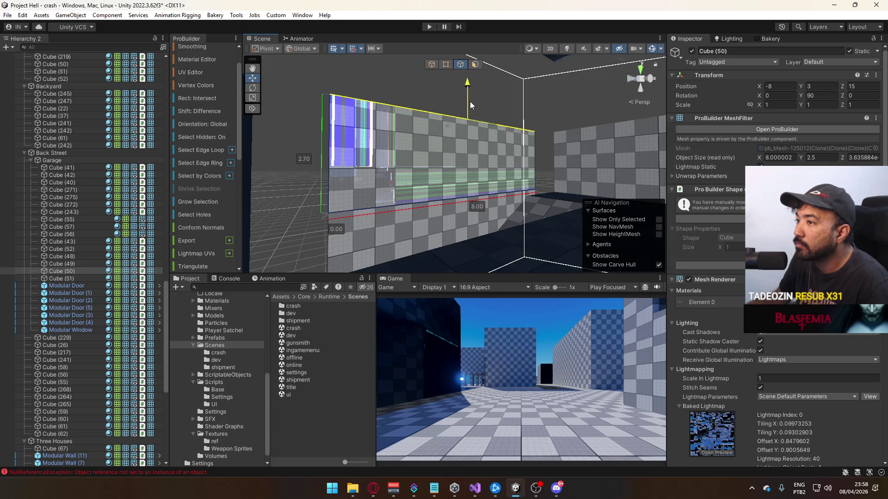
pyautogui.click(432, 64)
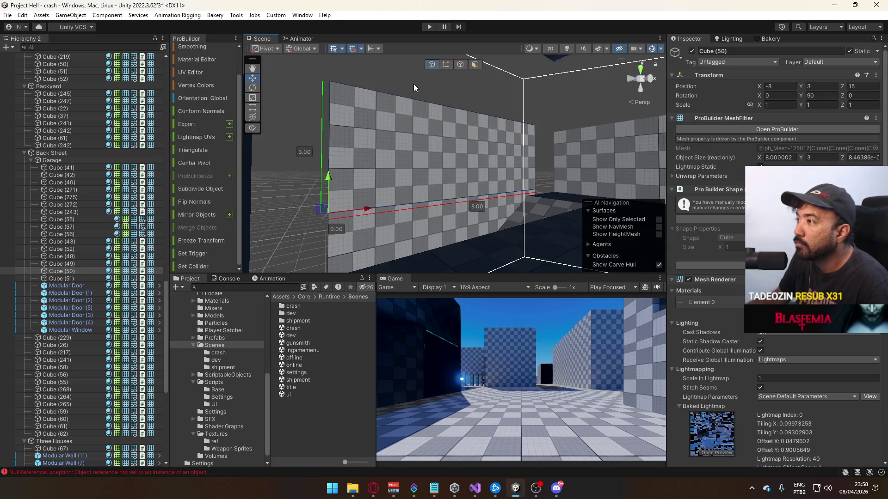
# Inspect wall Cube (275) in face mode from a square-on angle.
pyautogui.moveTo(414, 84); pyautogui.dragTo(473, 167)
pyautogui.click(404, 159)
pyautogui.moveTo(384, 133)
pyautogui.mouseDown()
pyautogui.moveTo(418, 145)
pyautogui.moveTo(437, 125)
pyautogui.moveTo(473, 112)
pyautogui.mouseUp()
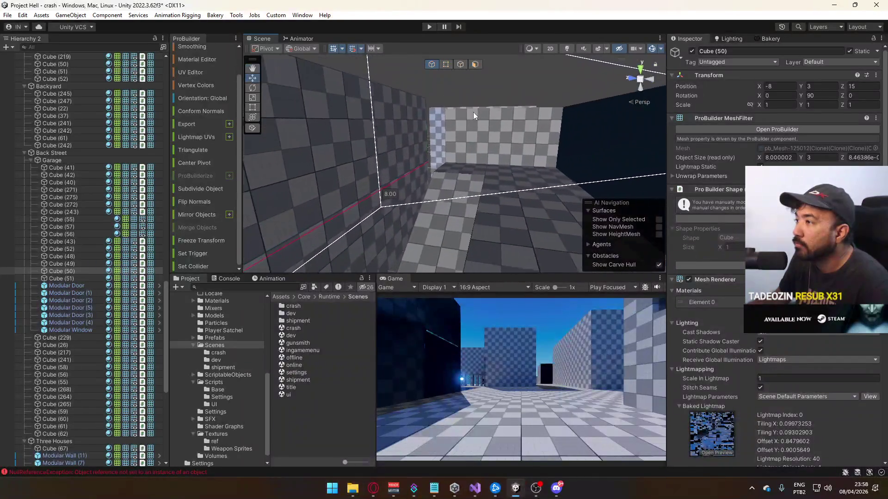
pyautogui.click(501, 137)
pyautogui.click(473, 65)
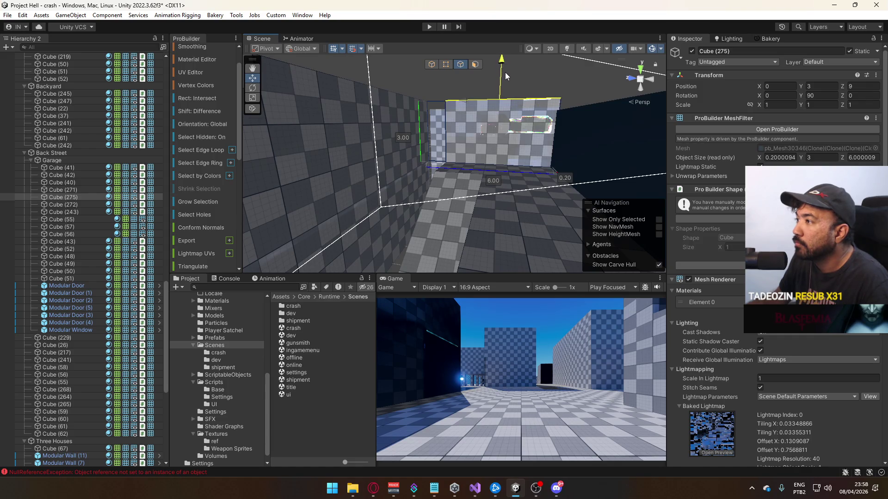
pyautogui.moveTo(450, 132)
pyautogui.mouseDown()
pyautogui.moveTo(485, 133)
pyautogui.moveTo(364, 131)
pyautogui.moveTo(397, 142)
pyautogui.moveTo(418, 131)
pyautogui.mouseUp()
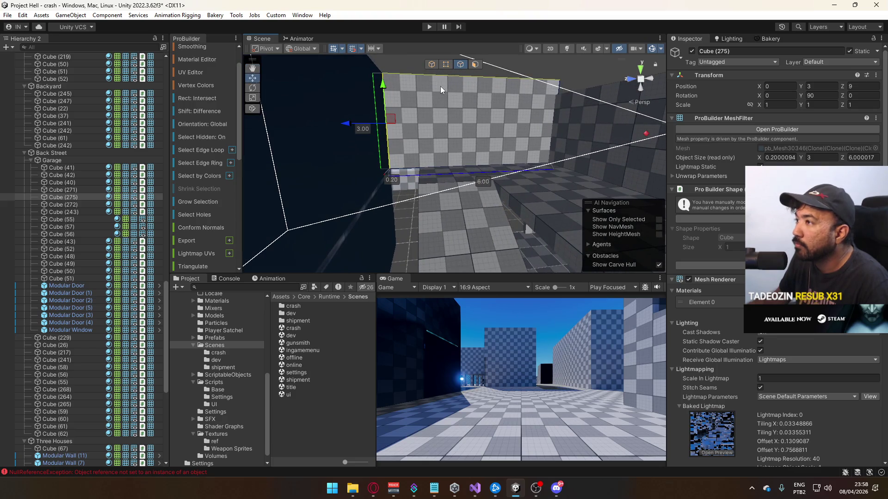
pyautogui.click(435, 66)
# Move floor slab Cube (40) forward to Z 13.
pyautogui.click(474, 159)
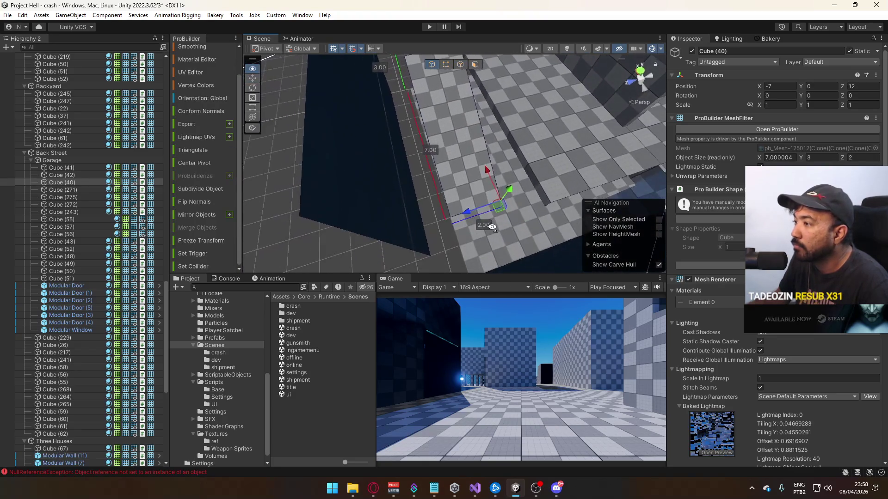
pyautogui.press('f')
pyautogui.moveTo(473, 210)
pyautogui.mouseDown()
pyautogui.moveTo(442, 216)
pyautogui.moveTo(403, 129)
pyautogui.moveTo(378, 106)
pyautogui.moveTo(448, 129)
pyautogui.moveTo(509, 134)
pyautogui.moveTo(468, 110)
pyautogui.mouseUp()
pyautogui.click(403, 129)
pyautogui.click(448, 129)
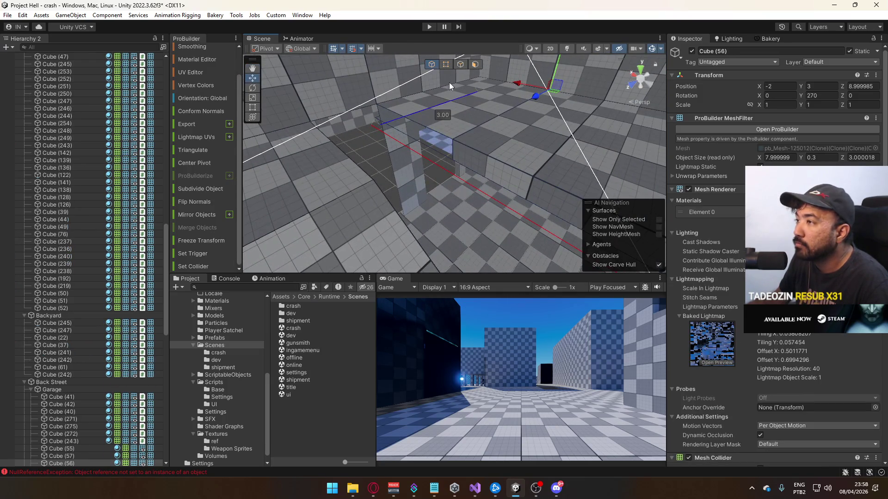
# Extrude a strip from an edge of Cube (56) and weld its corner vertices.
pyautogui.click(460, 63)
pyautogui.click(434, 137)
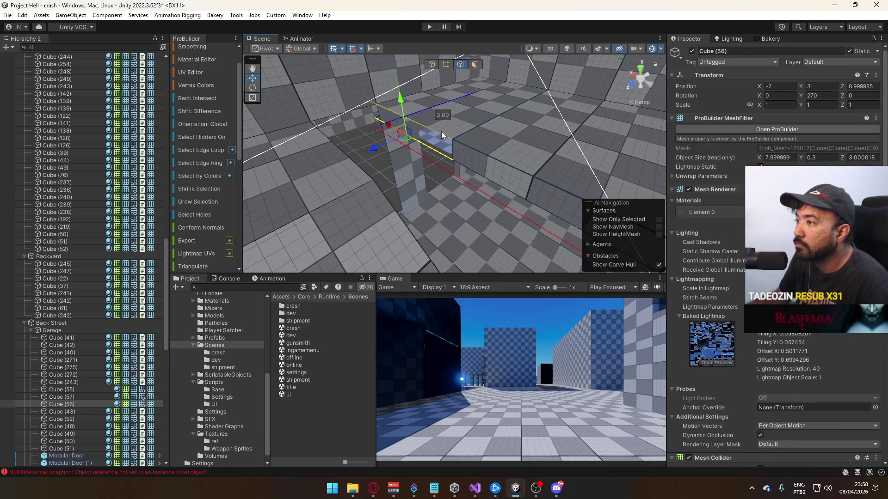
pyautogui.moveTo(370, 128)
pyautogui.mouseDown()
pyautogui.moveTo(377, 148)
pyautogui.moveTo(308, 175)
pyautogui.moveTo(230, 168)
pyautogui.moveTo(400, 154)
pyautogui.mouseUp()
pyautogui.hotkey('ctrl', 'e')
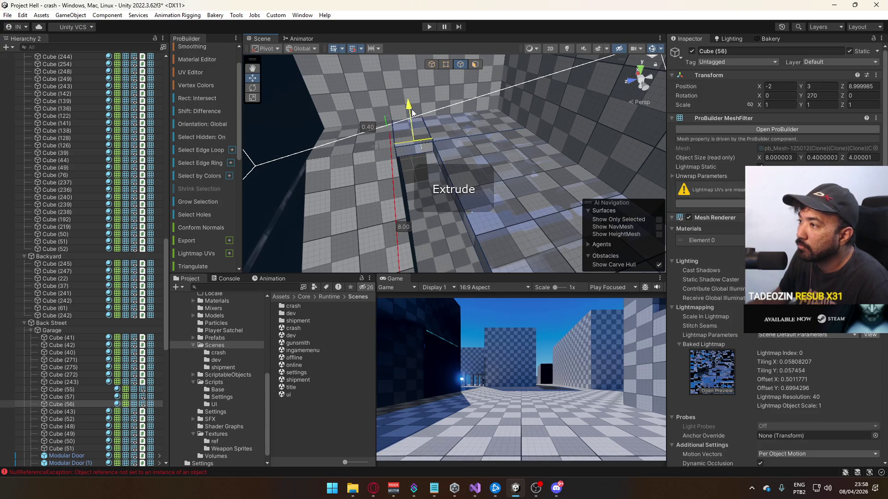
pyautogui.hotkey('ctrl', 'z')
pyautogui.click(445, 64)
pyautogui.hotkey('alt', 'v')
pyautogui.moveTo(476, 182); pyautogui.dragTo(539, 132)
pyautogui.click(430, 67)
# Drag Cube (56)'s end edge so the wall runs 9 units instead of 8.
pyautogui.moveTo(485, 148)
pyautogui.mouseDown()
pyautogui.moveTo(518, 154)
pyautogui.moveTo(452, 153)
pyautogui.moveTo(462, 110)
pyautogui.mouseUp()
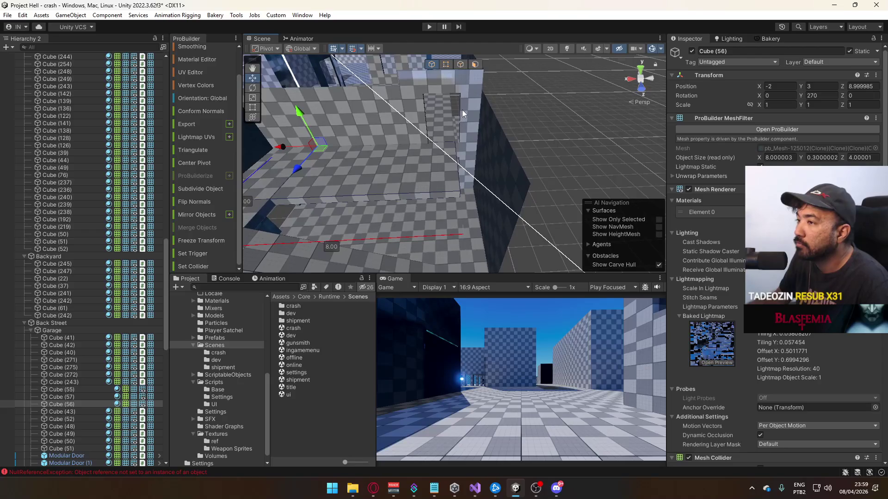
pyautogui.click(445, 65)
pyautogui.click(466, 175)
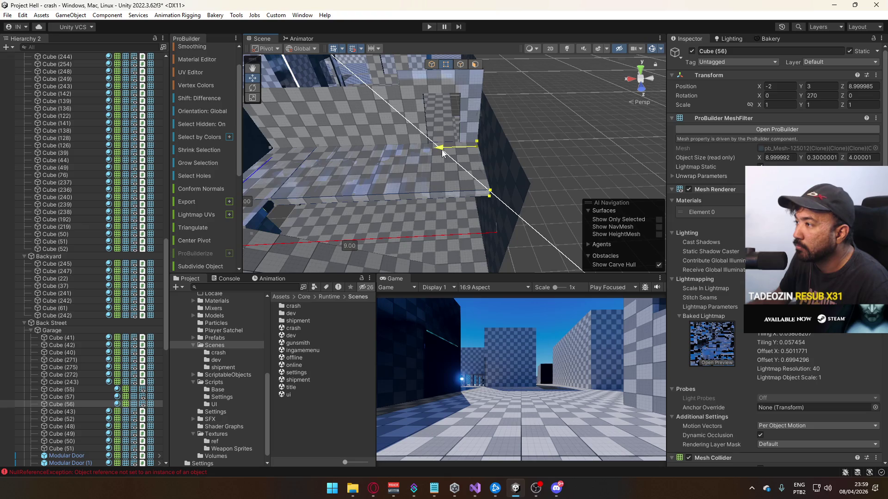
pyautogui.scroll(5, 443, 153)
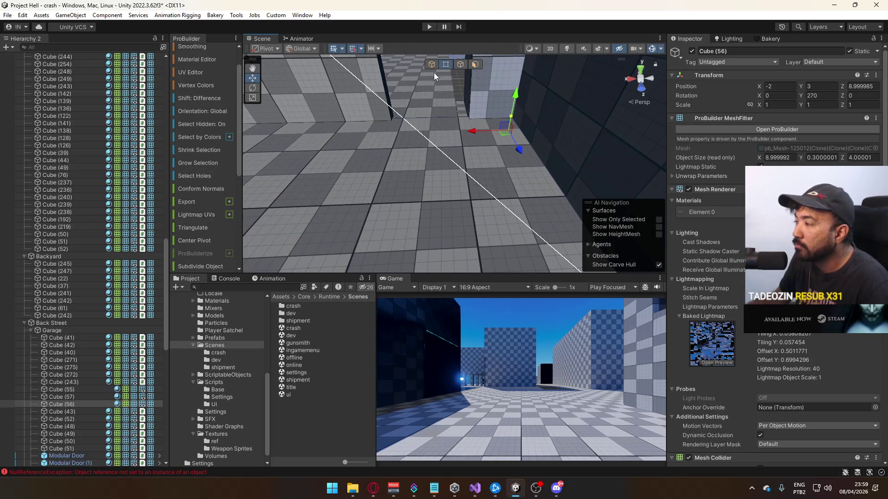
pyautogui.press('g')
# Check the Modular Door (3) copy and select wall Cube (49).
pyautogui.moveTo(435, 70)
pyautogui.mouseDown()
pyautogui.moveTo(448, 110)
pyautogui.moveTo(477, 91)
pyautogui.moveTo(480, 136)
pyautogui.moveTo(420, 89)
pyautogui.moveTo(468, 70)
pyautogui.mouseUp()
pyautogui.click(476, 117)
pyautogui.click(481, 136)
pyautogui.moveTo(440, 102)
pyautogui.mouseDown()
pyautogui.moveTo(410, 150)
pyautogui.moveTo(397, 145)
pyautogui.mouseUp()
# Raise the top of wall Cube (49) to about 2.9 units.
pyautogui.click(388, 143)
pyautogui.click(462, 65)
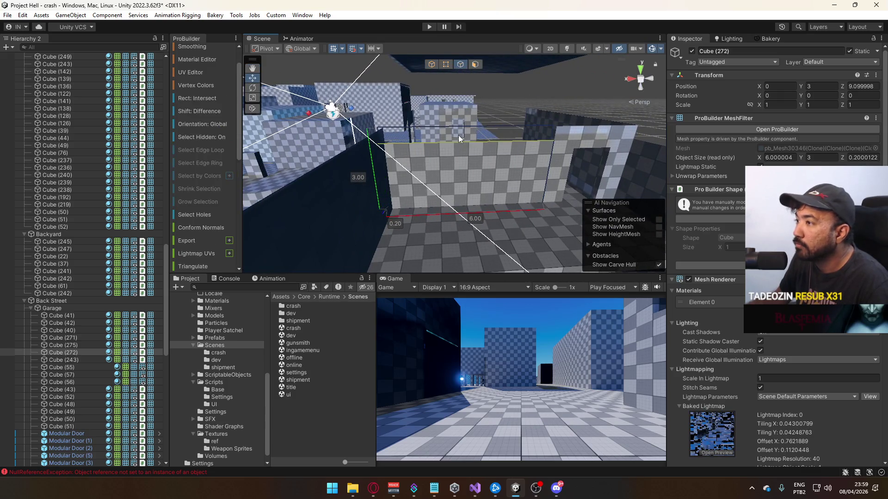
pyautogui.click(459, 135)
pyautogui.click(495, 131)
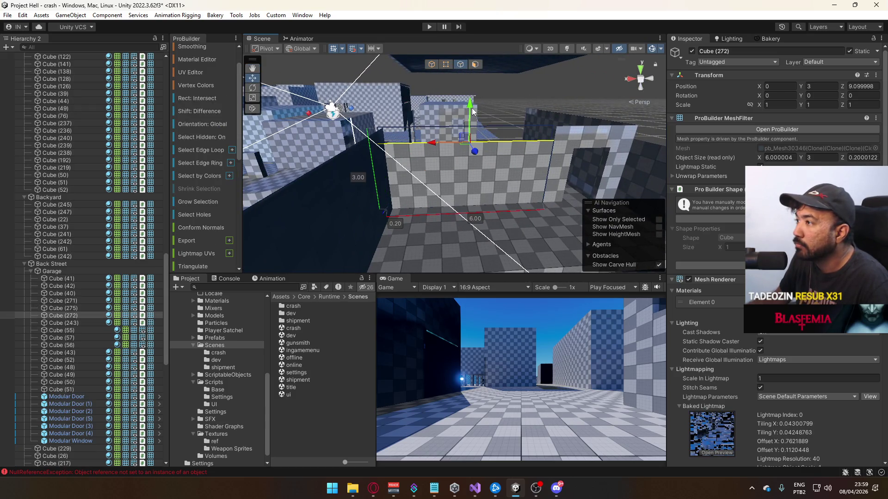
pyautogui.click(474, 93)
pyautogui.press('f')
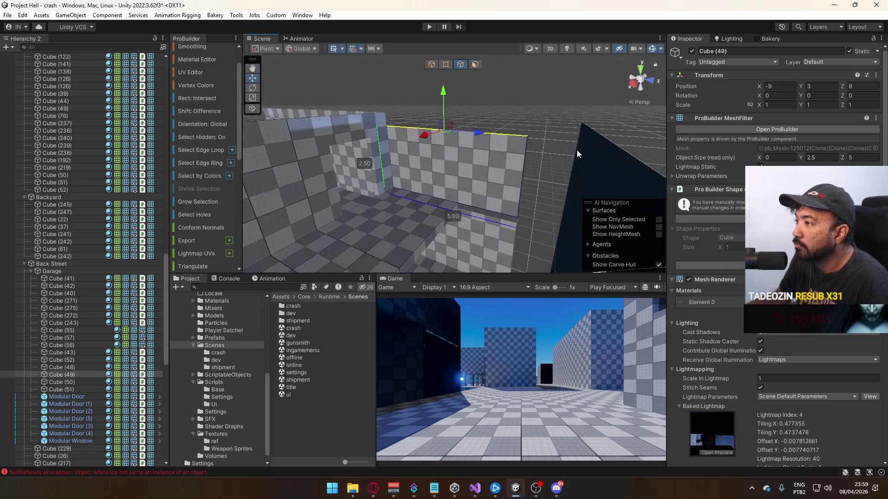
pyautogui.moveTo(443, 95)
pyautogui.mouseDown()
pyautogui.moveTo(447, 78)
pyautogui.moveTo(435, 71)
pyautogui.moveTo(615, 178)
pyautogui.moveTo(453, 178)
pyautogui.moveTo(507, 181)
pyautogui.moveTo(549, 139)
pyautogui.moveTo(497, 102)
pyautogui.mouseUp()
pyautogui.click(431, 64)
# Drag the end vertices of Cube (48) and Cube (49) along Z to 6.3 units.
pyautogui.click(509, 181)
pyautogui.click(463, 67)
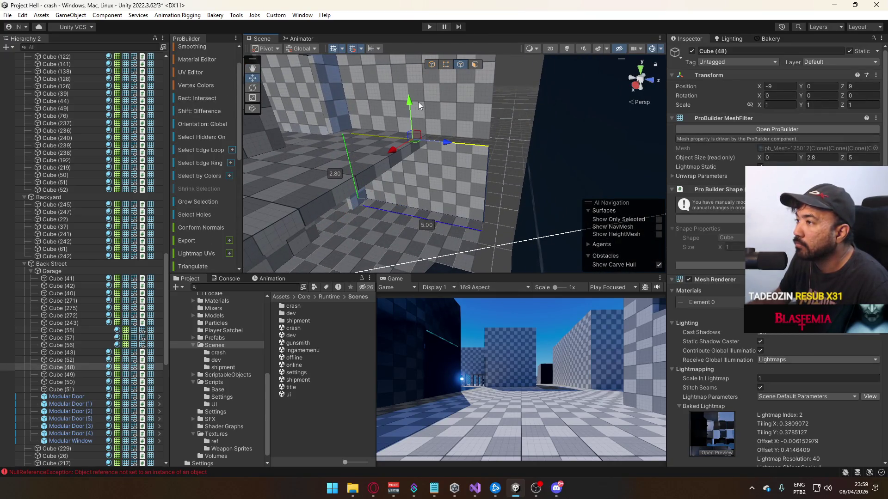
pyautogui.click(431, 64)
pyautogui.moveTo(457, 93)
pyautogui.mouseDown()
pyautogui.moveTo(531, 139)
pyautogui.moveTo(598, 163)
pyautogui.moveTo(423, 149)
pyautogui.moveTo(406, 115)
pyautogui.mouseUp()
pyautogui.click(424, 149)
pyautogui.keyDown('shift'); pyautogui.click(407, 114); pyautogui.keyUp('shift')
pyautogui.click(447, 65)
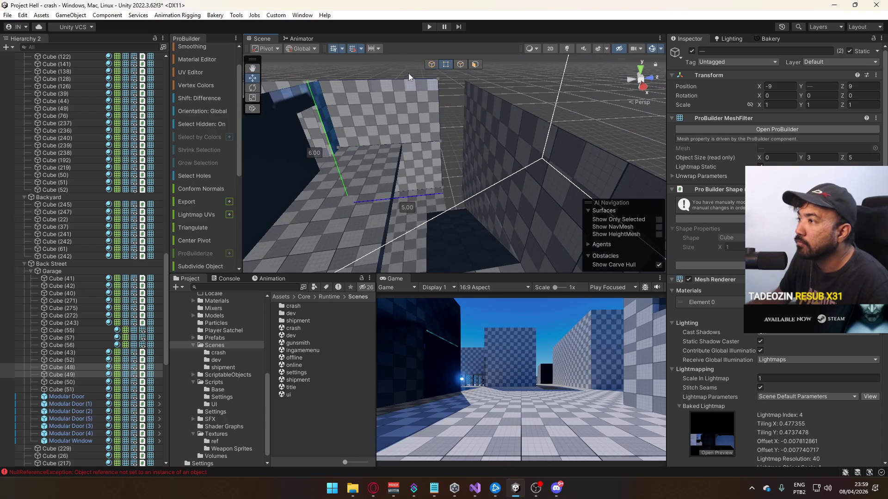
pyautogui.moveTo(480, 206); pyautogui.dragTo(405, 55)
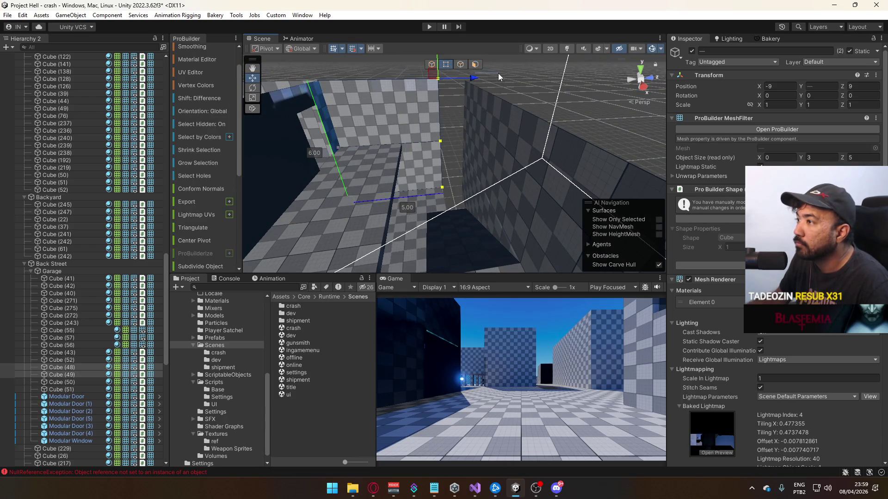
pyautogui.moveTo(475, 75); pyautogui.dragTo(493, 80)
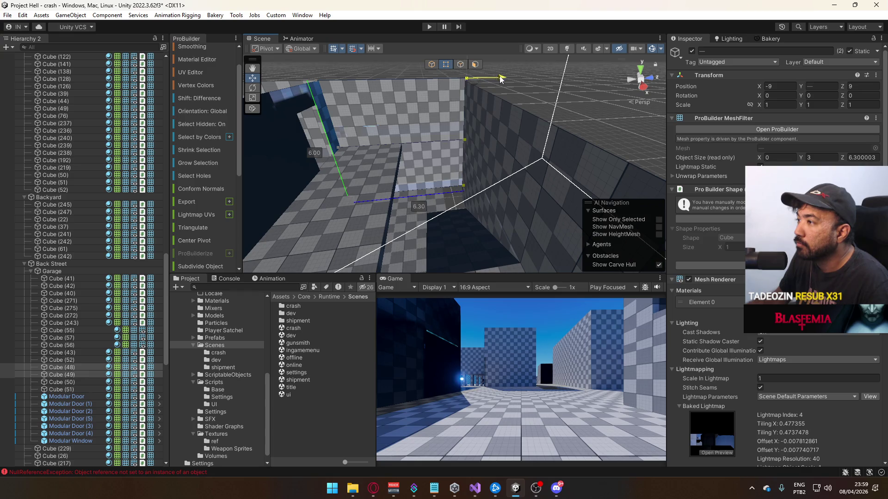
pyautogui.click(432, 64)
# Select the top face of the roof slab in face mode.
pyautogui.click(531, 120)
pyautogui.moveTo(531, 120)
pyautogui.mouseDown()
pyautogui.moveTo(480, 168)
pyautogui.moveTo(538, 181)
pyautogui.moveTo(404, 129)
pyautogui.mouseUp()
pyautogui.click(475, 64)
pyautogui.click(416, 137)
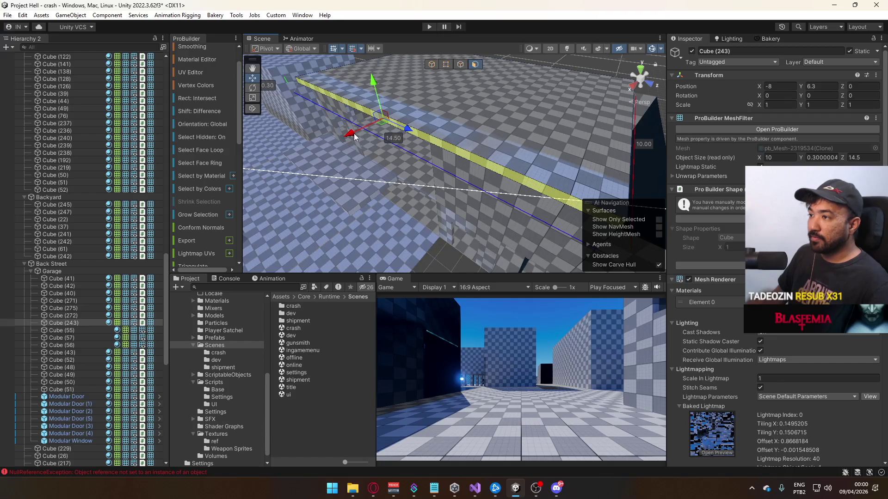
# Push the roof slab Cube (243)'s end face out to about 16 units.
pyautogui.moveTo(336, 144); pyautogui.dragTo(436, 149)
pyautogui.click(434, 150)
pyautogui.moveTo(491, 96)
pyautogui.mouseDown()
pyautogui.moveTo(527, 93)
pyautogui.moveTo(448, 111)
pyautogui.moveTo(570, 129)
pyautogui.moveTo(459, 177)
pyautogui.moveTo(467, 151)
pyautogui.moveTo(441, 121)
pyautogui.moveTo(462, 199)
pyautogui.mouseUp()
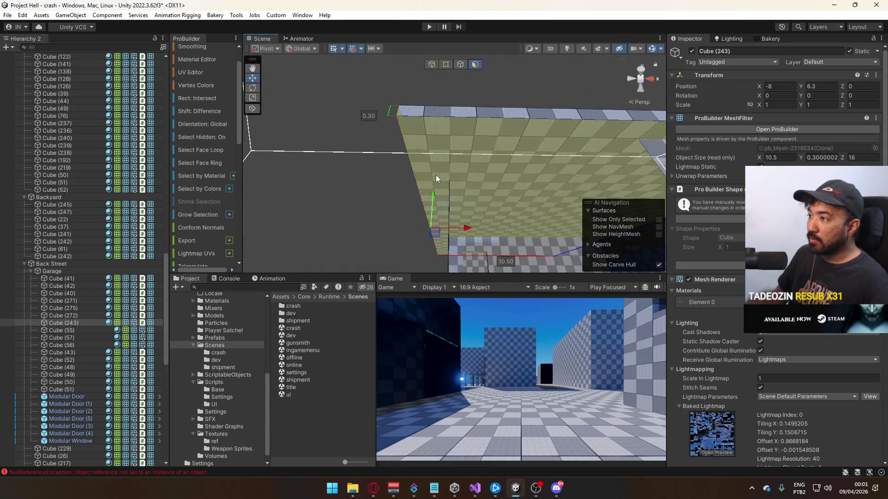
pyautogui.moveTo(475, 230)
pyautogui.mouseDown()
pyautogui.moveTo(438, 136)
pyautogui.moveTo(586, 215)
pyautogui.moveTo(495, 141)
pyautogui.mouseUp()
# Reshape the roof's corners by moving a vertex and edges, setting the pivot there.
pyautogui.press('g')
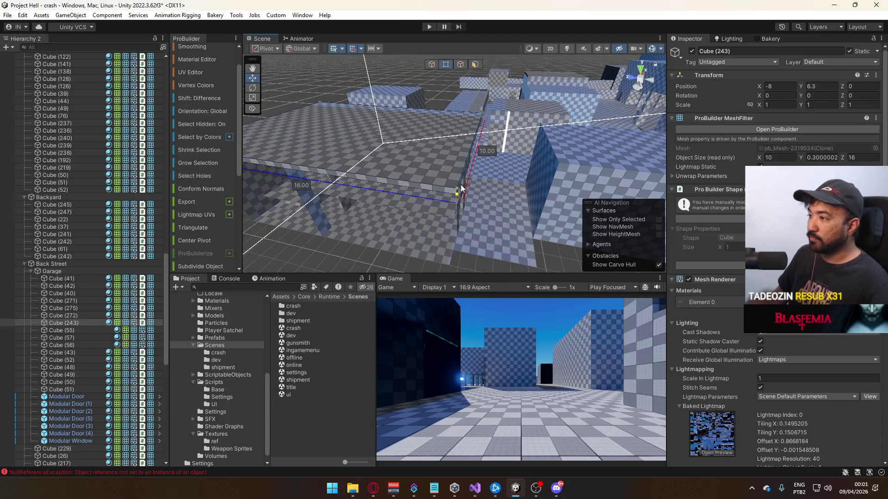
pyautogui.moveTo(462, 201)
pyautogui.mouseDown()
pyautogui.moveTo(493, 190)
pyautogui.moveTo(455, 189)
pyautogui.moveTo(476, 160)
pyautogui.moveTo(476, 137)
pyautogui.mouseUp()
pyautogui.click(446, 182)
pyautogui.click(476, 171)
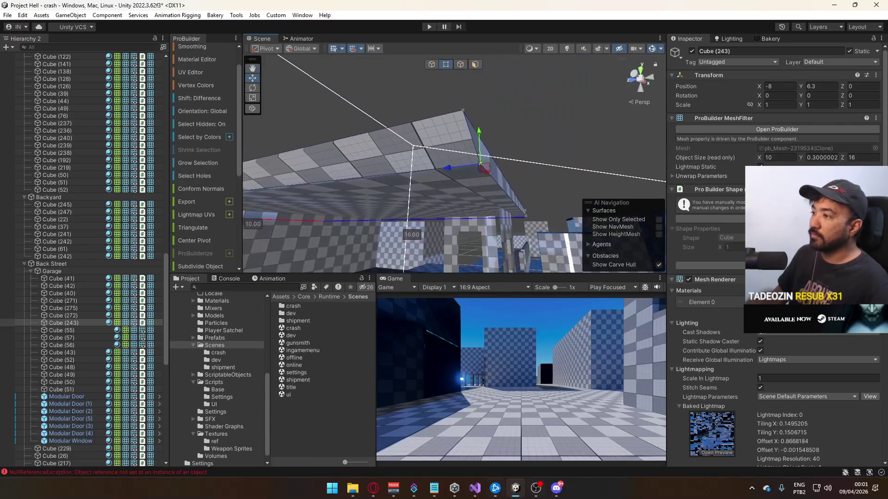
pyautogui.moveTo(462, 176); pyautogui.dragTo(411, 180)
pyautogui.hotkey('ctrl', 'j')
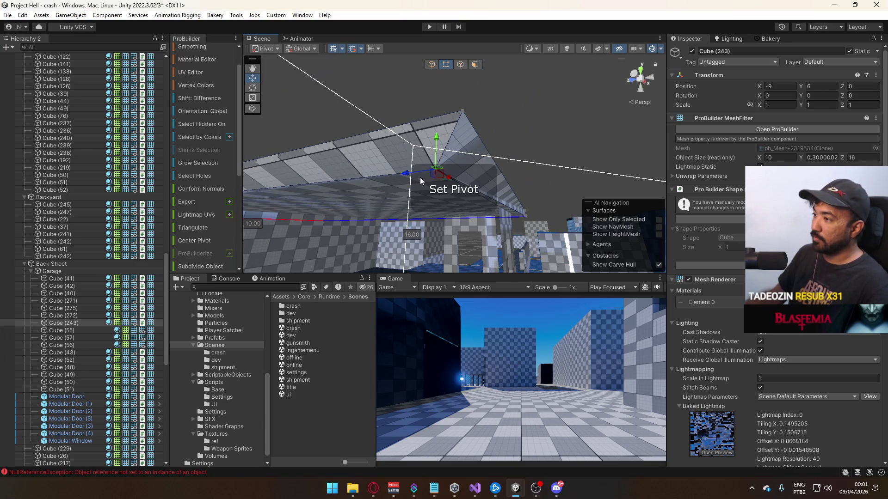
pyautogui.click(442, 171)
pyautogui.moveTo(443, 171); pyautogui.dragTo(455, 174)
pyautogui.moveTo(482, 144)
pyautogui.mouseDown()
pyautogui.moveTo(452, 145)
pyautogui.moveTo(667, 153)
pyautogui.moveTo(515, 168)
pyautogui.moveTo(483, 133)
pyautogui.mouseUp()
pyautogui.moveTo(395, 121); pyautogui.dragTo(450, 149)
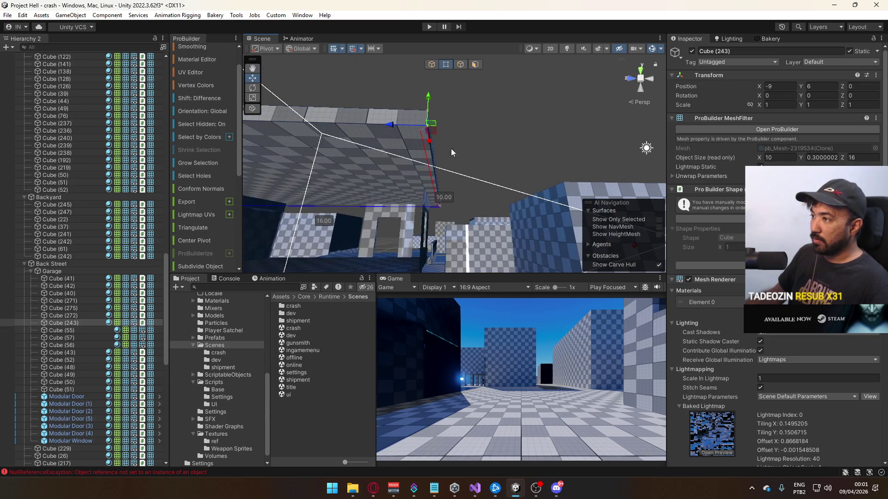
# Select the roof's top face and bring up the UV Editor.
pyautogui.click(476, 65)
pyautogui.moveTo(481, 71); pyautogui.dragTo(392, 132)
pyautogui.click(392, 157)
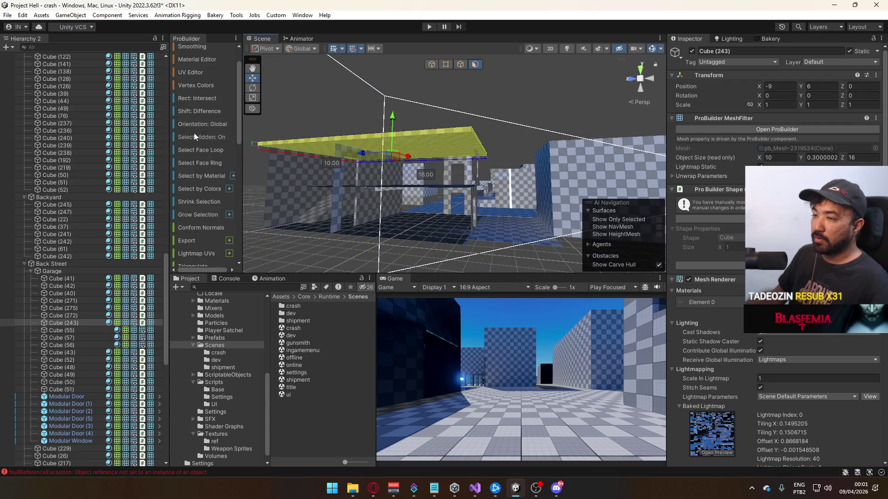
pyautogui.press('f')
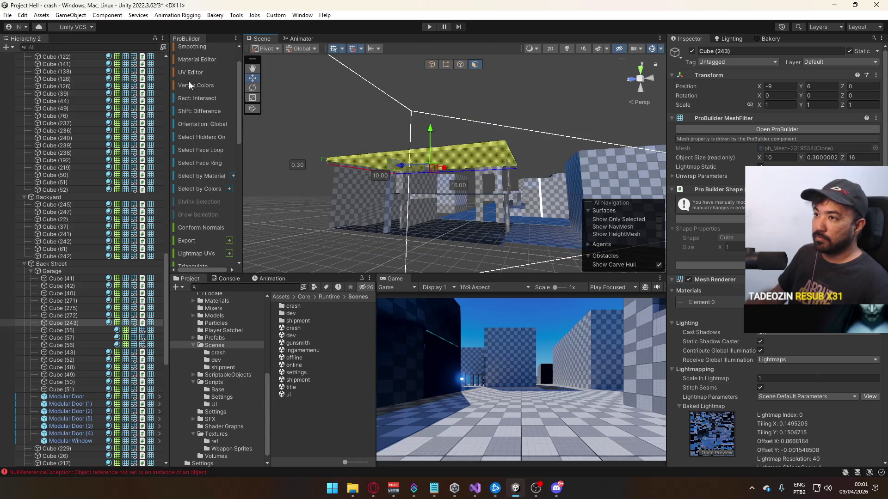
pyautogui.click(191, 73)
pyautogui.scroll(-3, 310, 329)
# Apply Reset UVs to roof slab Cube (243), deselect it and close the UV Editor.
pyautogui.click(290, 380)
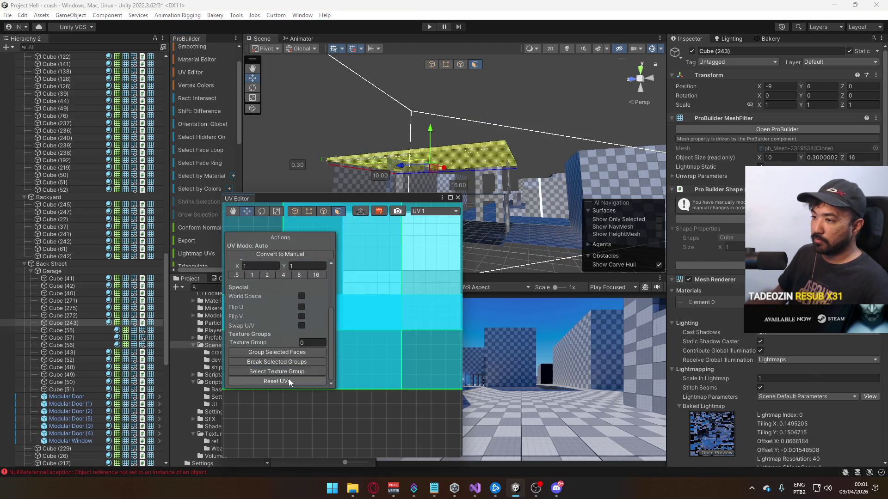
pyautogui.click(557, 127)
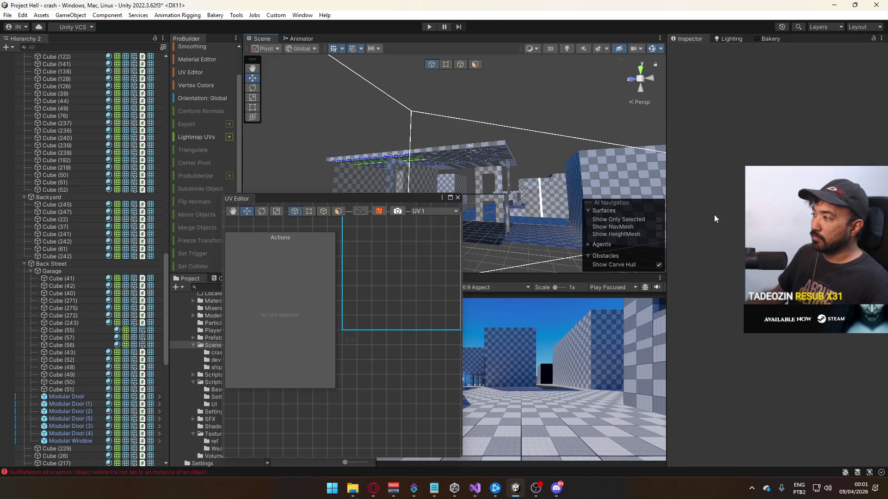
pyautogui.click(491, 149)
pyautogui.click(532, 111)
pyautogui.moveTo(532, 111)
pyautogui.mouseDown()
pyautogui.moveTo(549, 103)
pyautogui.moveTo(528, 276)
pyautogui.mouseUp()
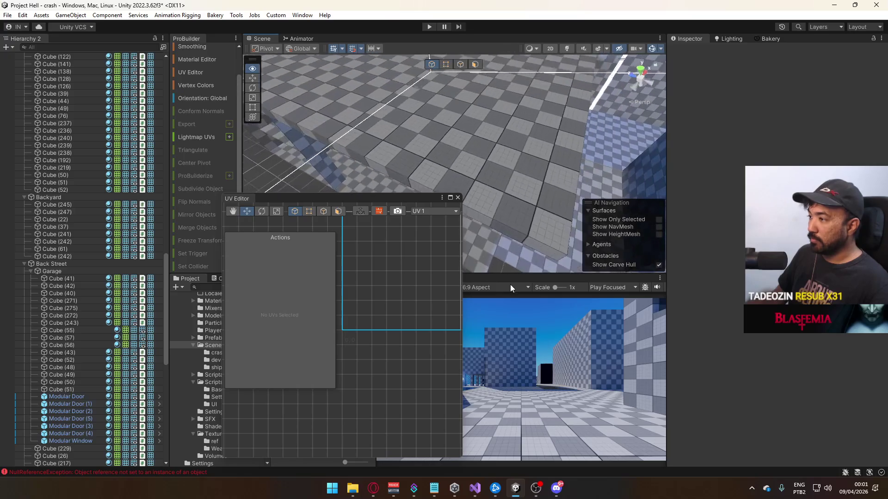
pyautogui.click(458, 197)
pyautogui.moveTo(518, 185)
pyautogui.mouseDown()
pyautogui.moveTo(547, 162)
pyautogui.moveTo(806, 150)
pyautogui.moveTo(493, 171)
pyautogui.moveTo(652, 159)
pyautogui.moveTo(545, 182)
pyautogui.moveTo(476, 223)
pyautogui.moveTo(403, 131)
pyautogui.moveTo(389, 131)
pyautogui.moveTo(410, 133)
pyautogui.mouseUp()
# Frame the Modular Door and the slab above it in the Scene view.
pyautogui.click(426, 149)
pyautogui.press('f')
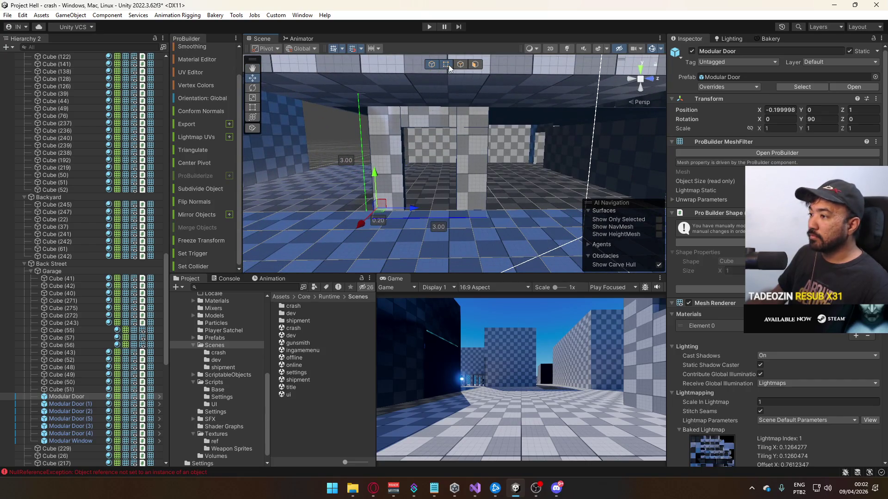
pyautogui.click(448, 65)
pyautogui.click(465, 124)
pyautogui.click(466, 125)
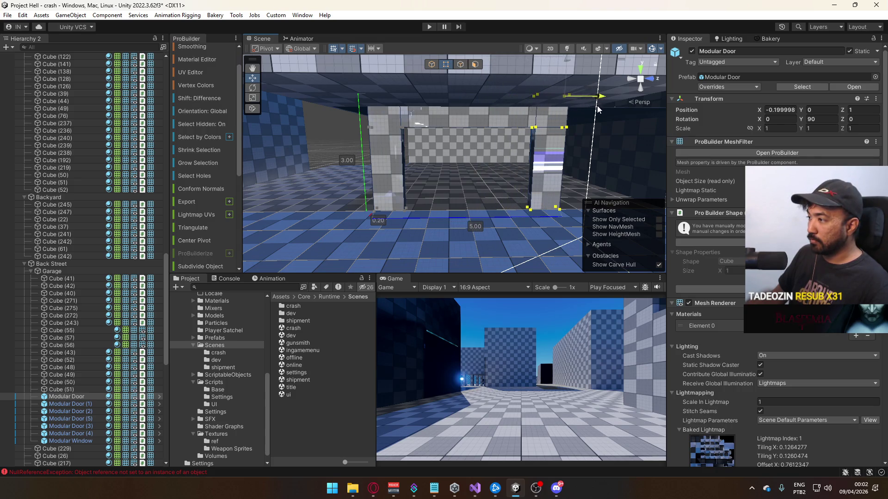
pyautogui.scroll(-5, 555, 139)
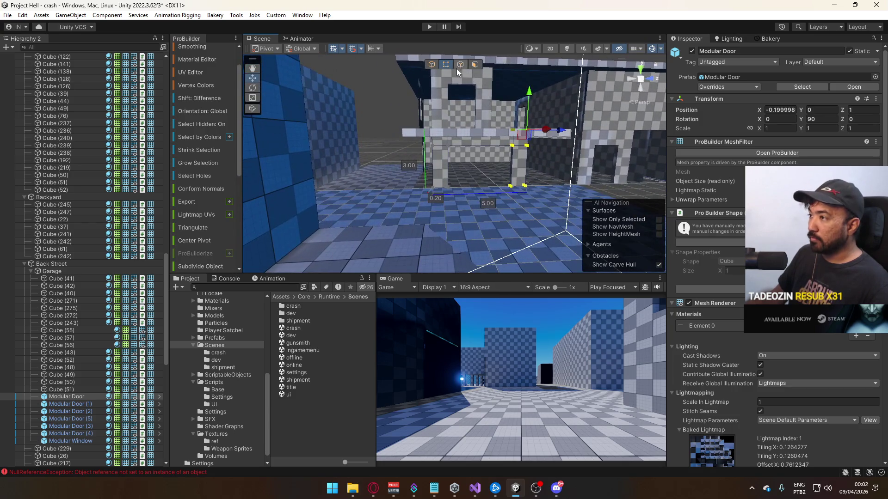
pyautogui.moveTo(437, 71)
pyautogui.mouseDown()
pyautogui.moveTo(472, 179)
pyautogui.moveTo(490, 153)
pyautogui.moveTo(481, 125)
pyautogui.moveTo(504, 192)
pyautogui.moveTo(490, 153)
pyautogui.moveTo(481, 152)
pyautogui.mouseUp()
# Snap floor Cube (26)'s width to 9 units, then switch to the YouTube browser.
pyautogui.moveTo(82, 148)
pyautogui.mouseDown()
pyautogui.moveTo(19, 127)
pyautogui.moveTo(40, 151)
pyautogui.moveTo(225, 162)
pyautogui.moveTo(194, 153)
pyautogui.moveTo(397, 193)
pyautogui.mouseUp()
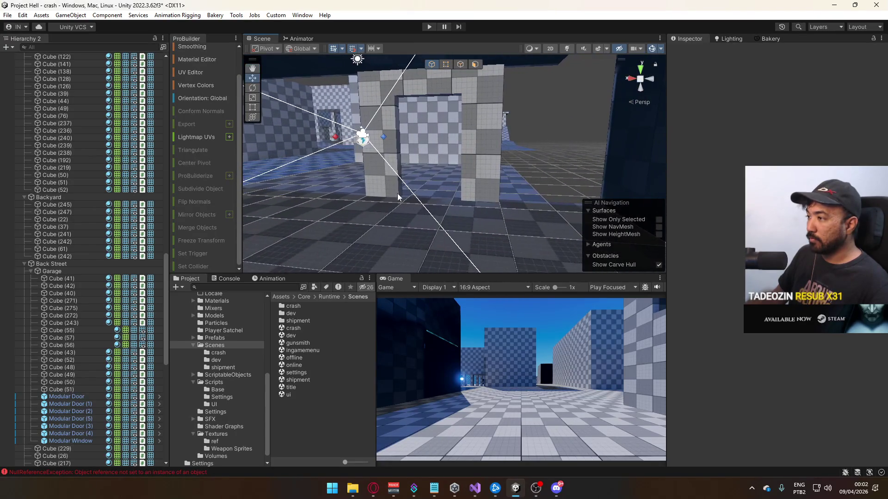
pyautogui.moveTo(487, 186)
pyautogui.mouseDown()
pyautogui.moveTo(503, 198)
pyautogui.moveTo(226, 222)
pyautogui.mouseUp()
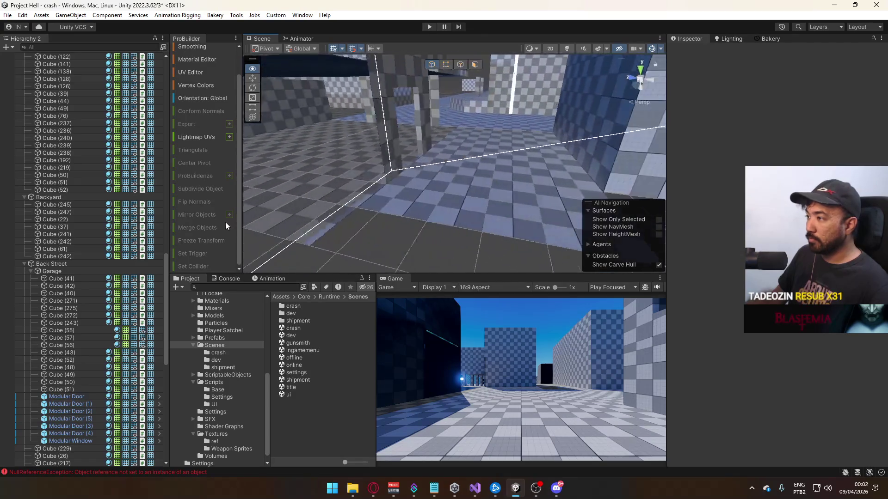
pyautogui.click(437, 209)
pyautogui.moveTo(437, 209); pyautogui.dragTo(506, 109)
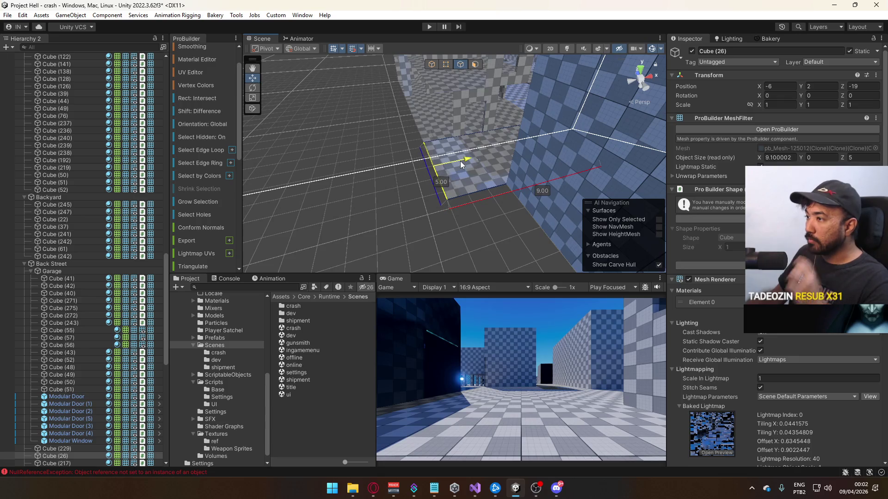
pyautogui.moveTo(459, 161); pyautogui.dragTo(458, 160)
pyautogui.click(431, 64)
pyautogui.click(484, 210)
pyautogui.moveTo(485, 210); pyautogui.dragTo(541, 176)
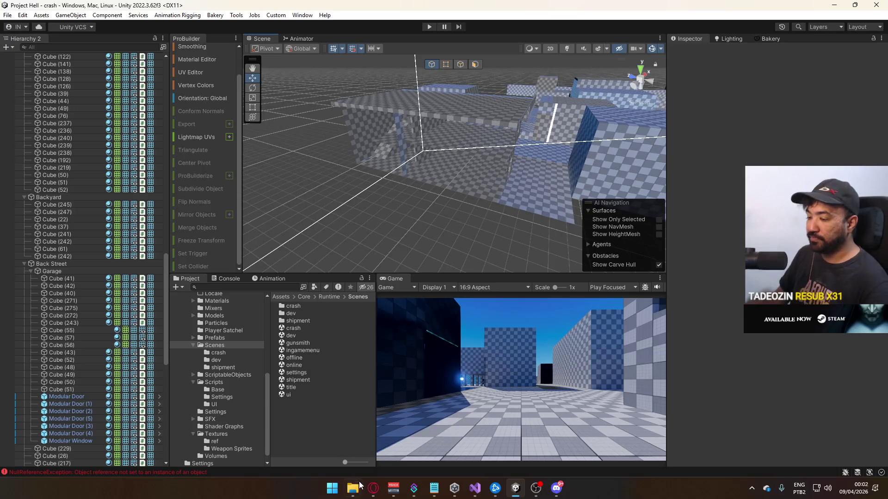
pyautogui.click(371, 494)
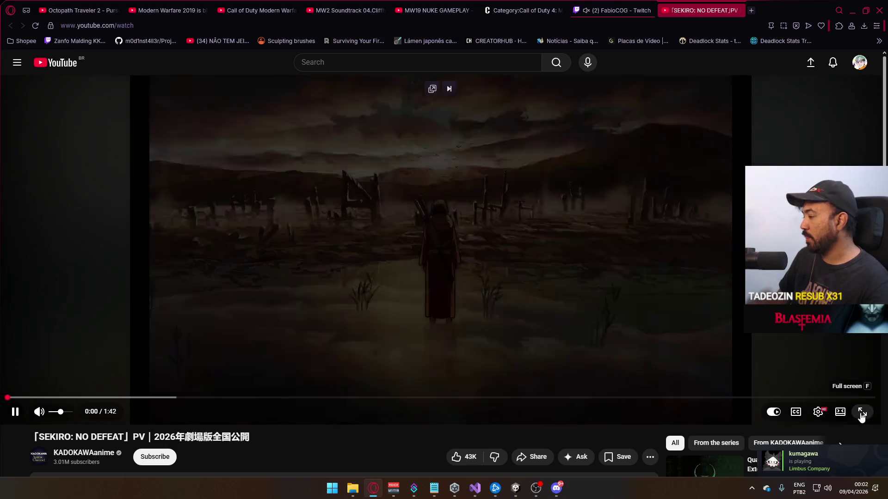
# Play the SEKIRO: NO DEFEAT trailer fullscreen from 0:00.
pyautogui.click(862, 412)
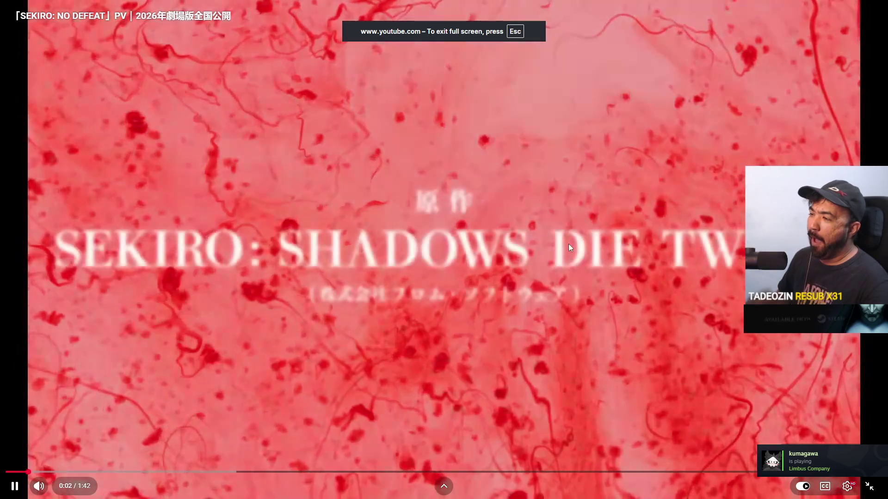
pyautogui.click(568, 244)
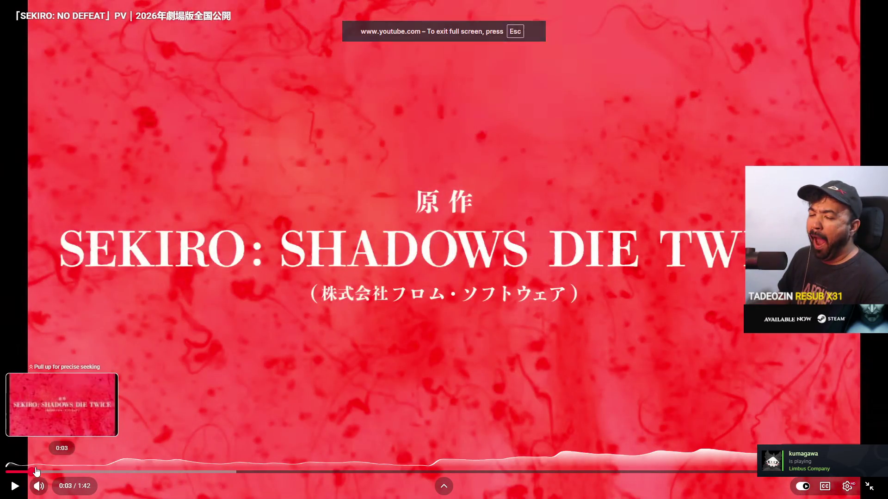
pyautogui.moveTo(33, 471); pyautogui.dragTo(9, 472)
pyautogui.click(336, 377)
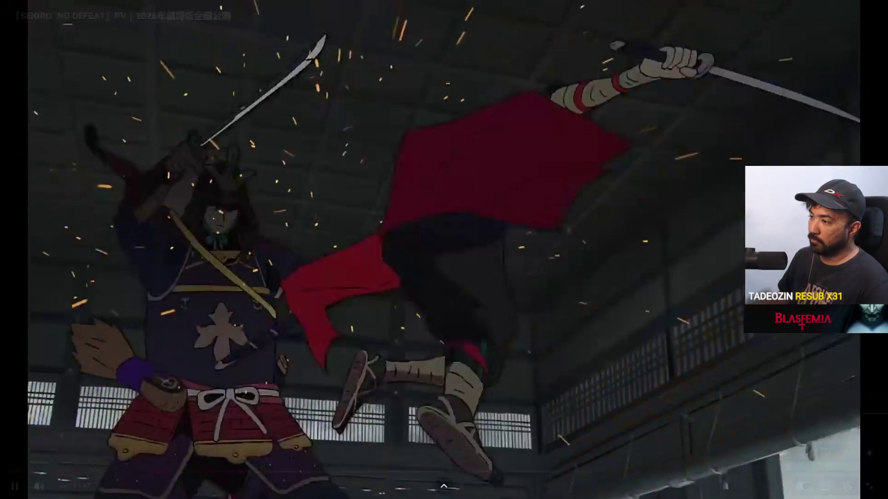
# Watch the SEKIRO trailer to 1:38, exit fullscreen, close its tab and minimize Opera.
pyautogui.moveTo(620, 297)
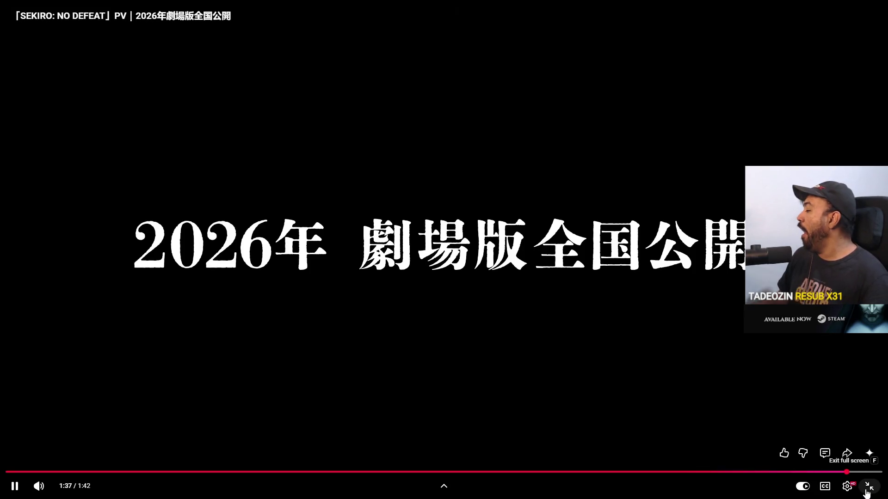
pyautogui.click(868, 490)
pyautogui.click(498, 266)
pyautogui.scroll(-4, 542, 288)
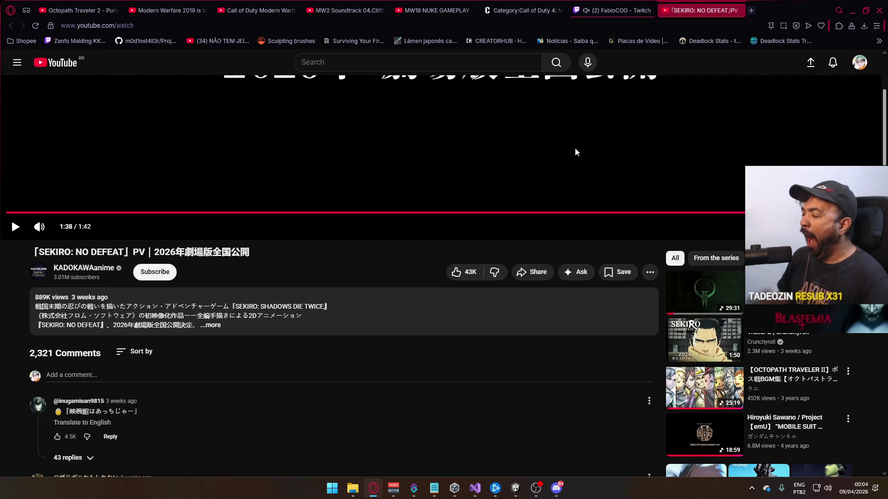
pyautogui.click(738, 10)
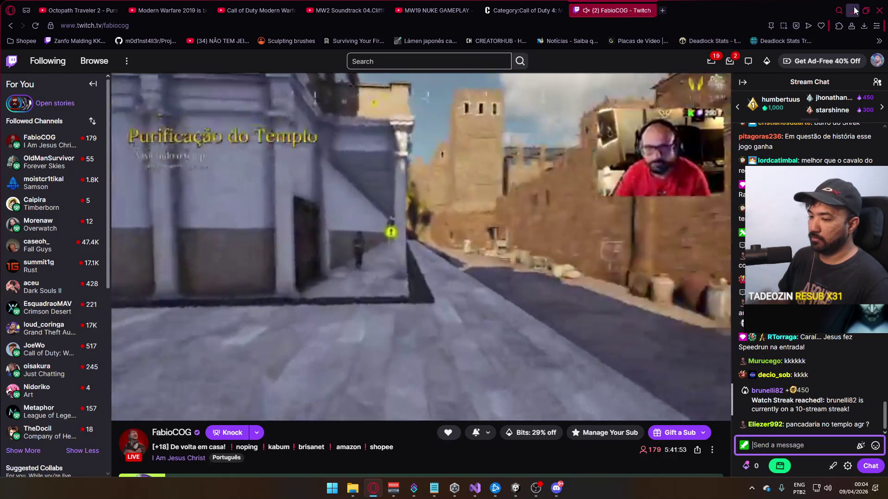
pyautogui.click(853, 11)
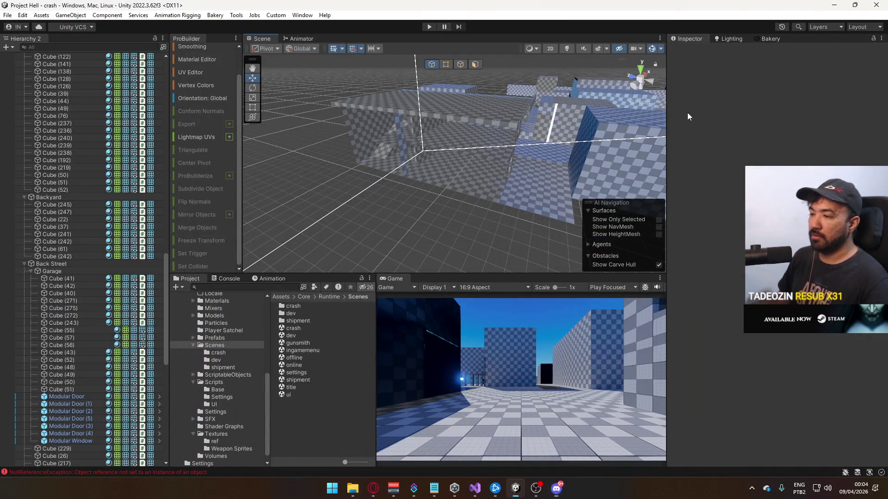
# Drag Cube (229)'s side face outward to widen the garage block from 6 to 9 units.
pyautogui.moveTo(490, 169)
pyautogui.mouseDown()
pyautogui.moveTo(418, 186)
pyautogui.moveTo(476, 105)
pyautogui.mouseUp()
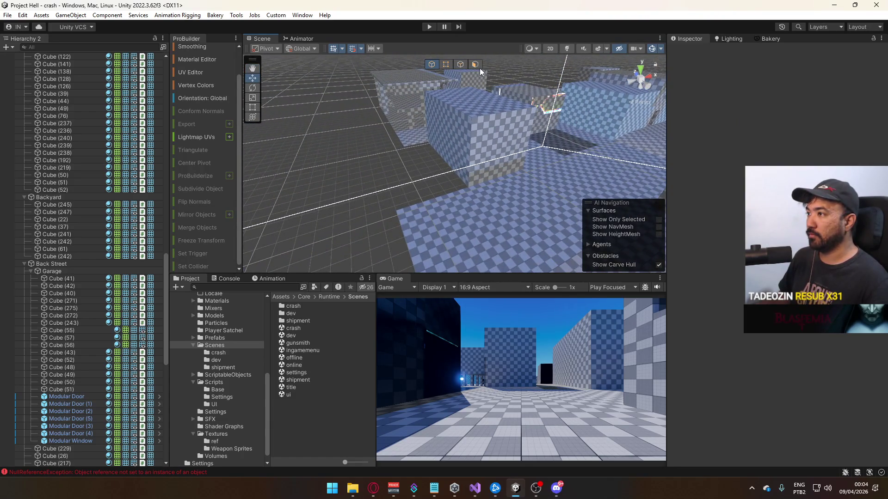
pyautogui.click(456, 134)
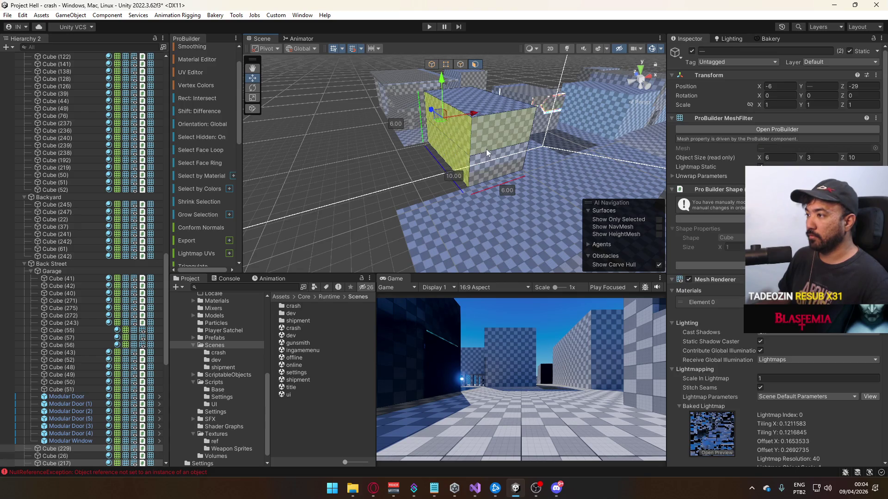
pyautogui.moveTo(473, 116)
pyautogui.mouseDown()
pyautogui.moveTo(462, 106)
pyautogui.moveTo(426, 115)
pyautogui.moveTo(530, 89)
pyautogui.moveTo(448, 117)
pyautogui.mouseUp()
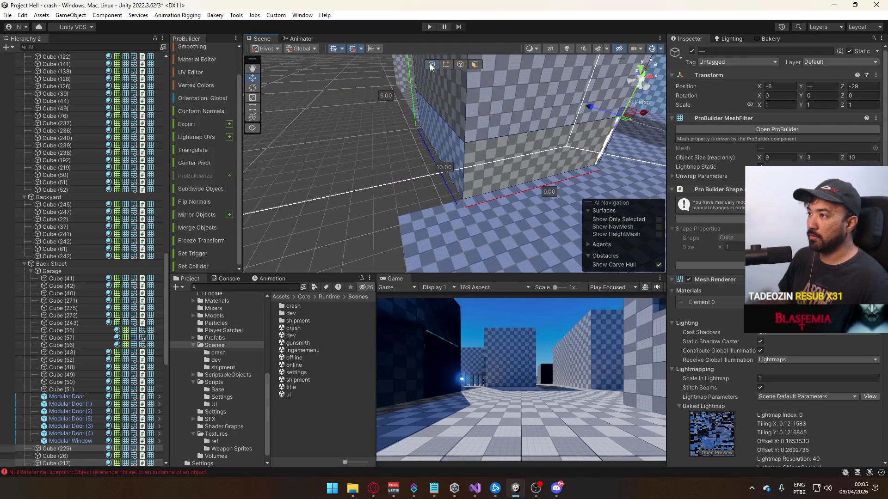
pyautogui.click(415, 175)
pyautogui.moveTo(415, 174)
pyautogui.mouseDown()
pyautogui.moveTo(620, 162)
pyautogui.moveTo(688, 184)
pyautogui.moveTo(686, 143)
pyautogui.moveTo(617, 144)
pyautogui.moveTo(612, 159)
pyautogui.moveTo(399, 139)
pyautogui.moveTo(400, 67)
pyautogui.moveTo(430, 83)
pyautogui.mouseUp()
pyautogui.click(398, 163)
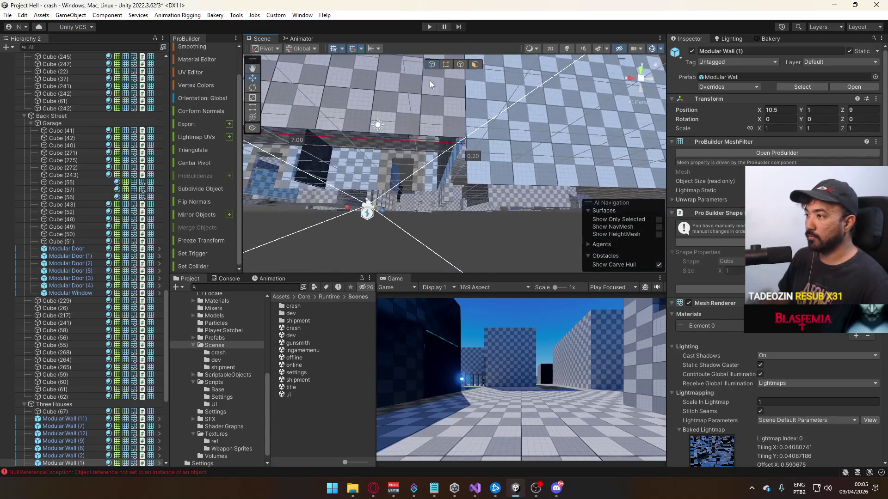
# Duplicate block Cube (246) and lift the copy to Y 11.2.
pyautogui.click(537, 156)
pyautogui.moveTo(537, 156); pyautogui.dragTo(453, 182)
pyautogui.moveTo(469, 73)
pyautogui.mouseDown()
pyautogui.moveTo(470, 227)
pyautogui.moveTo(393, 162)
pyautogui.mouseUp()
pyautogui.scroll(-10, 394, 163)
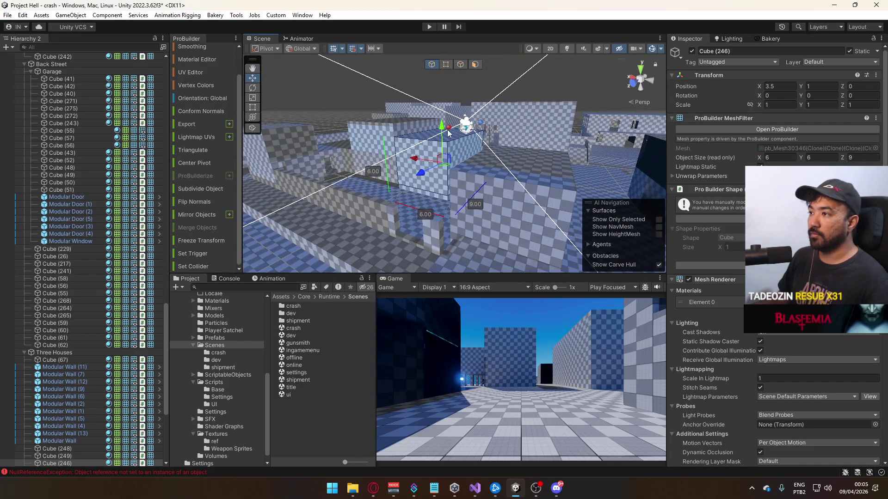
pyautogui.hotkey('ctrl', 'd')
pyautogui.moveTo(448, 133); pyautogui.dragTo(455, 104)
# Copy the duplicate's bottom face into a new piece, Cube (250), and delete the duplicate.
pyautogui.click(474, 64)
pyautogui.scroll(-5, 176, 203)
pyautogui.click(197, 236)
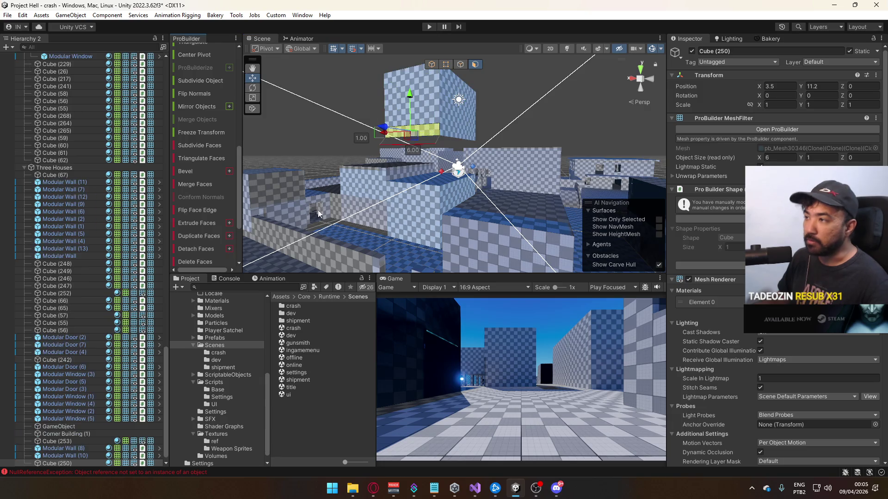
pyautogui.click(412, 95)
pyautogui.press('Delete')
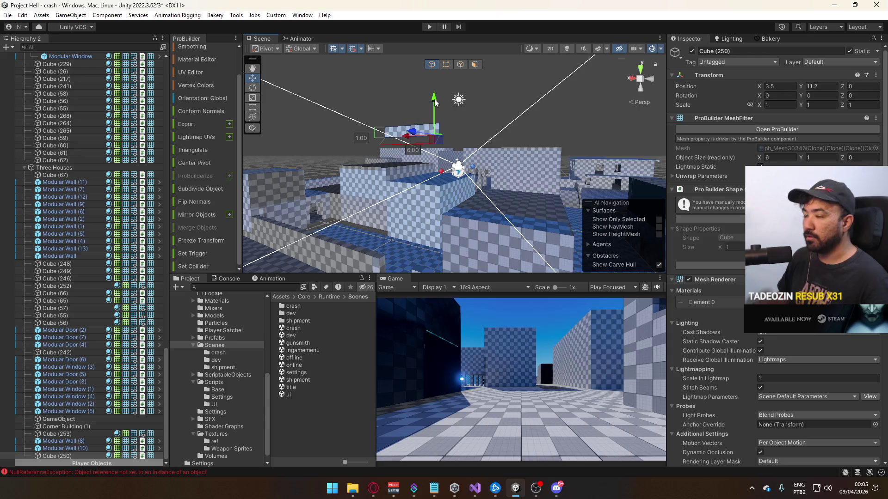
pyautogui.moveTo(434, 103)
pyautogui.mouseDown()
pyautogui.moveTo(434, 240)
pyautogui.moveTo(448, 148)
pyautogui.mouseUp()
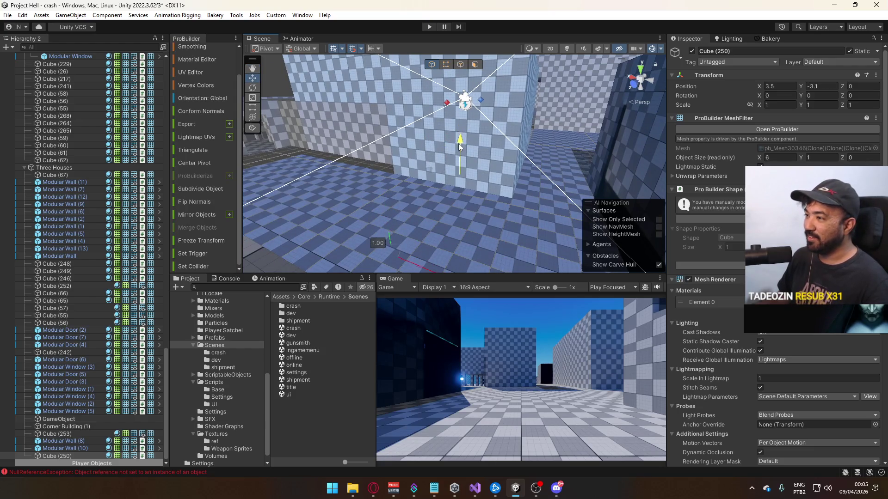
pyautogui.hotkey('ctrl', 'z')
# Reset Cube (250)'s pivot and slide it against the wall at X 3.5, Y 0.5, Z 9.
pyautogui.moveTo(459, 159)
pyautogui.mouseDown()
pyautogui.moveTo(469, 148)
pyautogui.moveTo(451, 127)
pyautogui.moveTo(496, 185)
pyautogui.mouseUp()
pyautogui.hotkey('ctrl', 'j')
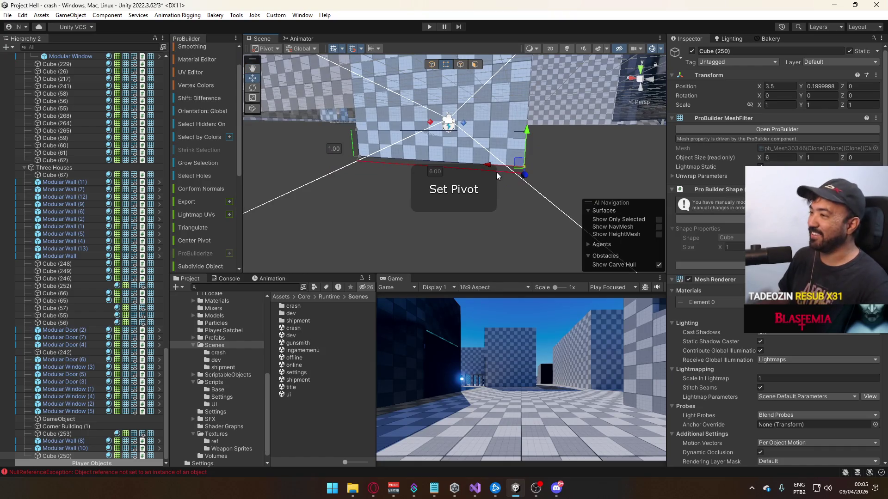
pyautogui.press('g')
pyautogui.moveTo(440, 76)
pyautogui.mouseDown()
pyautogui.moveTo(491, 144)
pyautogui.moveTo(490, 103)
pyautogui.moveTo(530, 119)
pyautogui.mouseUp()
pyautogui.moveTo(527, 150)
pyautogui.mouseDown()
pyautogui.moveTo(387, 146)
pyautogui.moveTo(292, 117)
pyautogui.moveTo(418, 60)
pyautogui.mouseUp()
# Lengthen the base strip Cube (250) to 9 units and duplicate it as Cube (251).
pyautogui.click(460, 65)
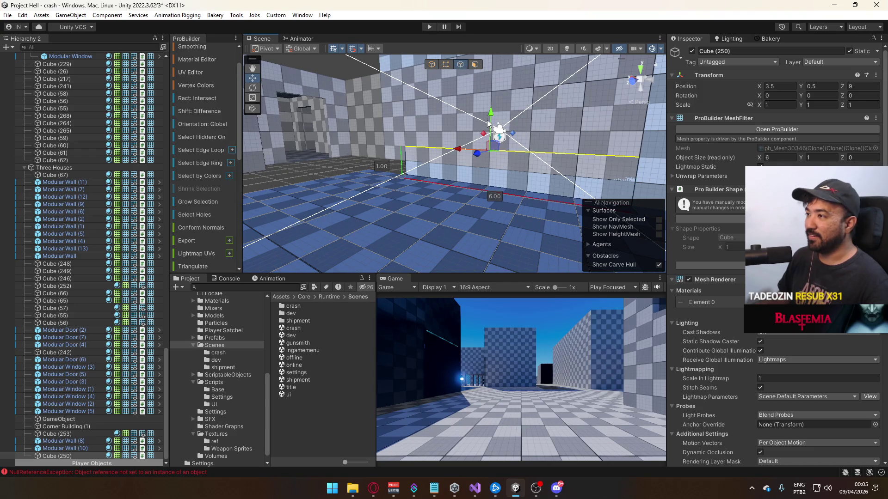
pyautogui.moveTo(485, 140); pyautogui.dragTo(508, 164)
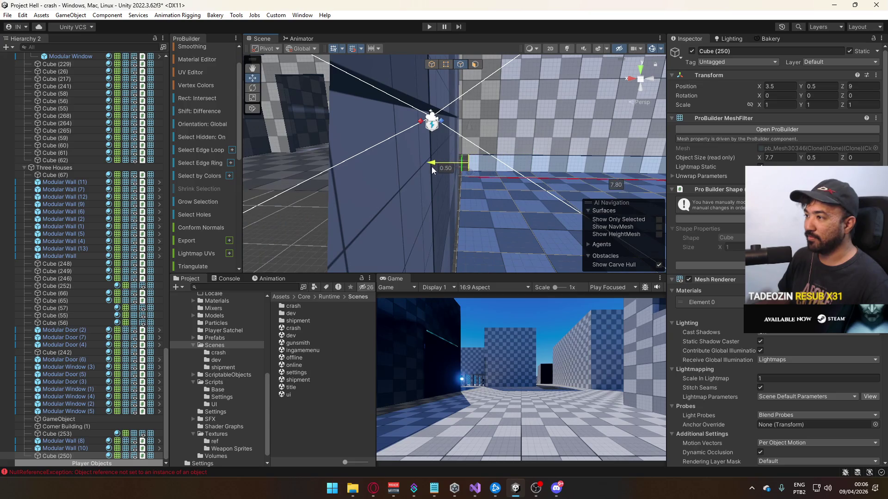
pyautogui.moveTo(428, 171)
pyautogui.mouseDown()
pyautogui.moveTo(273, 211)
pyautogui.moveTo(442, 189)
pyautogui.moveTo(371, 165)
pyautogui.mouseUp()
pyautogui.hotkey('ctrl', 'd')
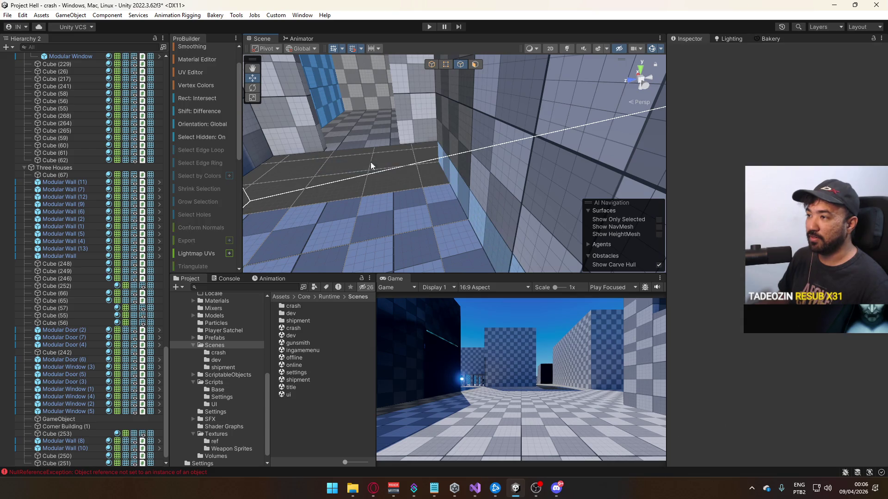
pyautogui.click(441, 157)
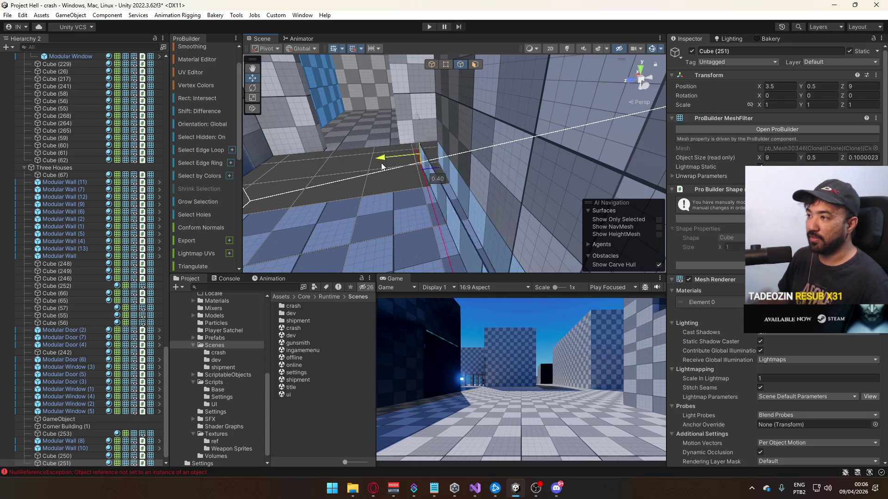
pyautogui.moveTo(393, 162)
pyautogui.mouseDown()
pyautogui.moveTo(615, 195)
pyautogui.moveTo(557, 190)
pyautogui.moveTo(445, 68)
pyautogui.mouseUp()
# Extrude Cube (250)'s end edge 7 units along the adjoining wall, making it 9 × 0.5 × 7.
pyautogui.click(398, 131)
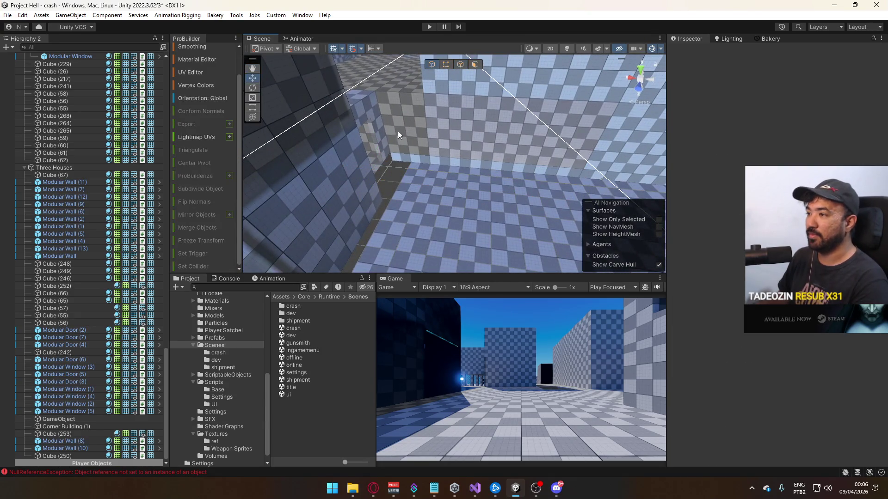
pyautogui.click(406, 159)
pyautogui.click(461, 64)
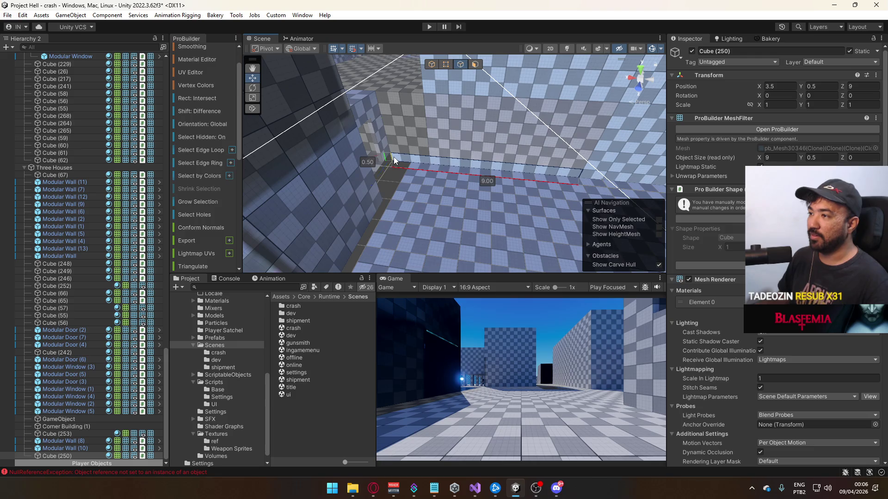
pyautogui.click(393, 157)
pyautogui.hotkey('ctrl', 'e')
pyautogui.moveTo(430, 159); pyautogui.dragTo(420, 152)
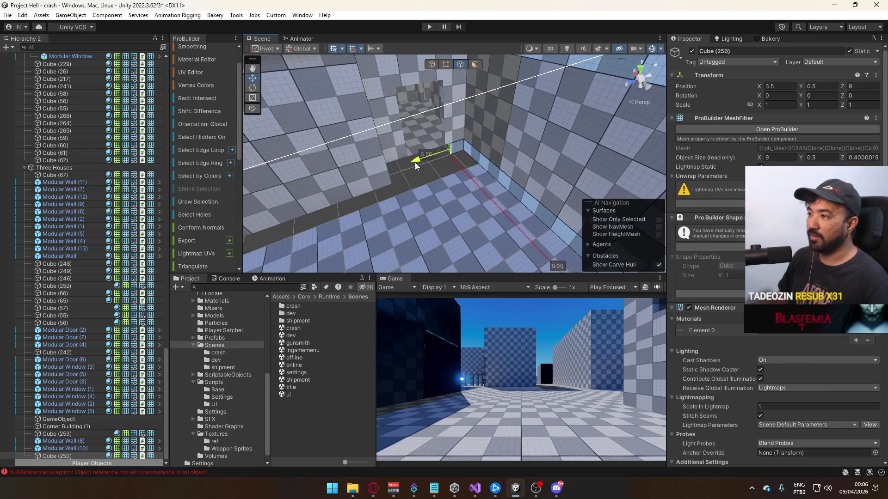
pyautogui.moveTo(365, 178)
pyautogui.mouseDown()
pyautogui.moveTo(365, 168)
pyautogui.moveTo(398, 161)
pyautogui.mouseUp()
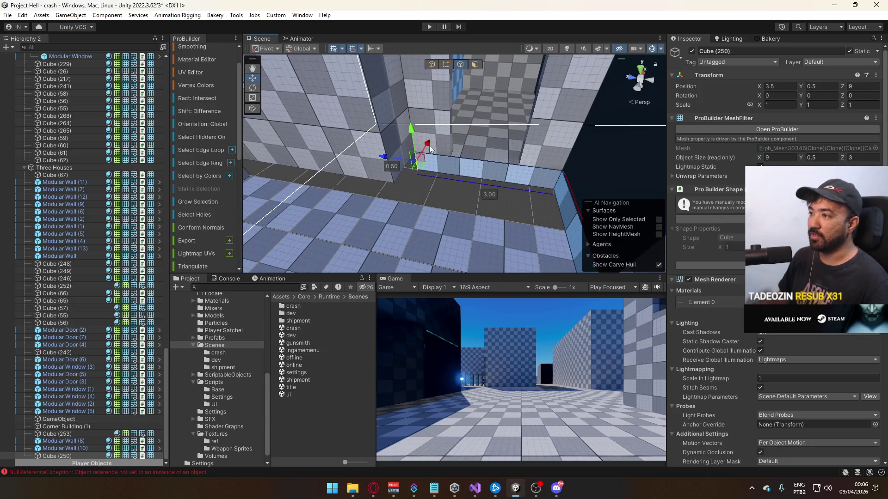
pyautogui.hotkey('ctrl', 'e')
pyautogui.moveTo(404, 168)
pyautogui.mouseDown()
pyautogui.moveTo(481, 183)
pyautogui.moveTo(466, 185)
pyautogui.mouseUp()
pyautogui.moveTo(368, 174)
pyautogui.mouseDown()
pyautogui.moveTo(482, 171)
pyautogui.moveTo(365, 196)
pyautogui.mouseUp()
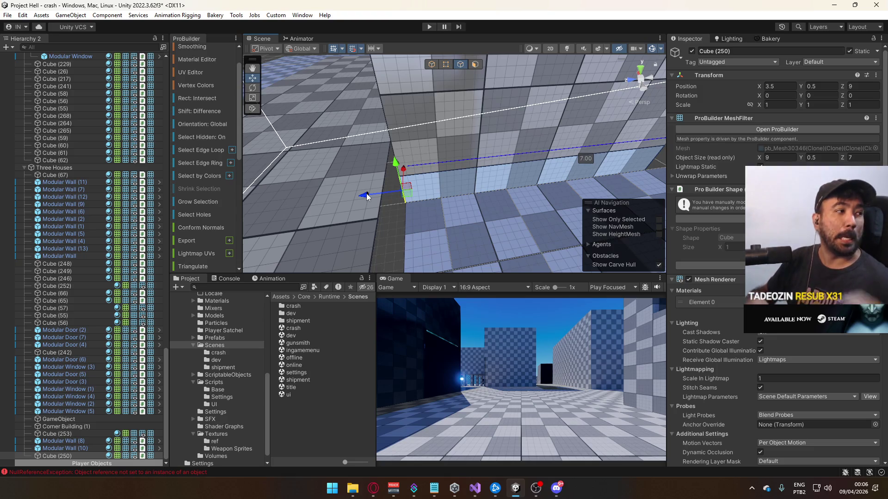
pyautogui.moveTo(366, 193); pyautogui.dragTo(475, 102)
# Return to object mode and select block Cube (60).
pyautogui.click(430, 65)
pyautogui.click(431, 140)
pyautogui.moveTo(431, 139)
pyautogui.mouseDown()
pyautogui.moveTo(612, 213)
pyautogui.moveTo(404, 147)
pyautogui.mouseUp()
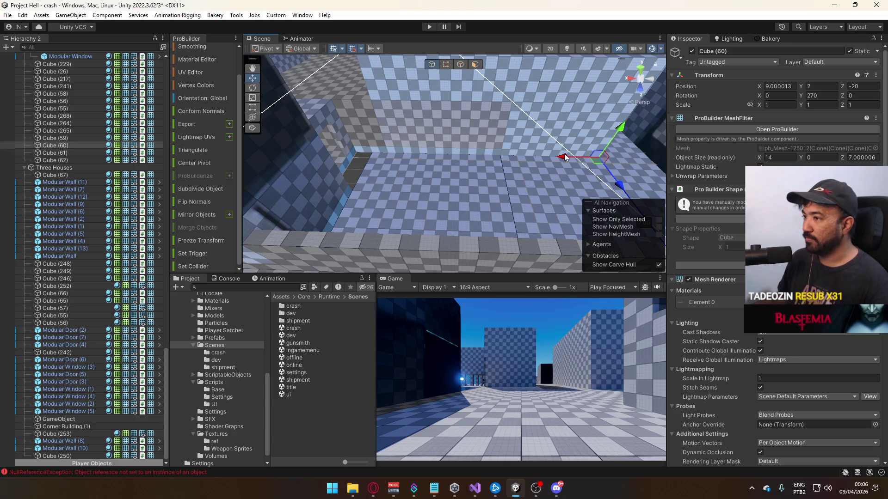
# Duplicate Cube (60), raise the copy to Y 3.8 and detach its top face as a new object.
pyautogui.hotkey('ctrl', 'd')
pyautogui.moveTo(613, 135); pyautogui.dragTo(544, 62)
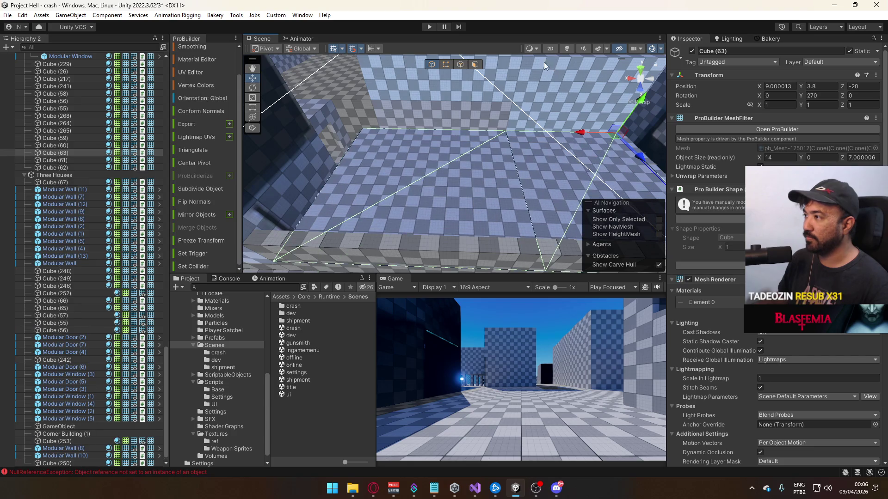
pyautogui.click(473, 67)
pyautogui.click(529, 141)
pyautogui.scroll(-5, 203, 213)
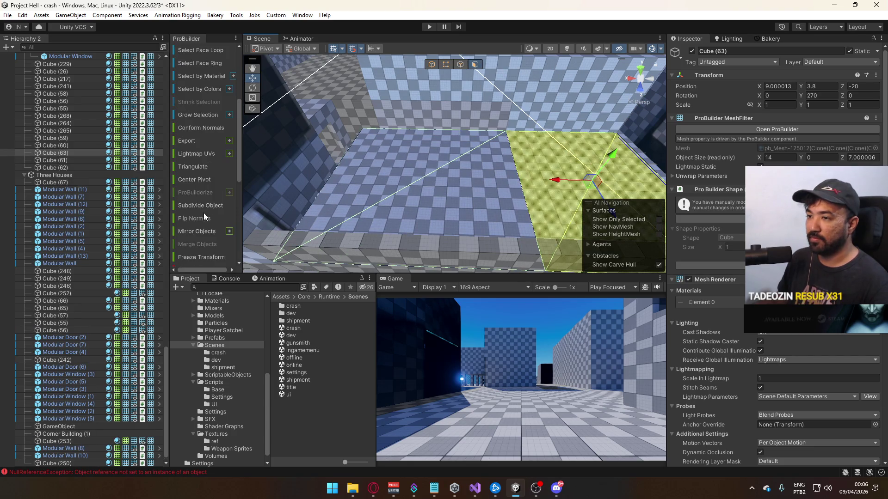
pyautogui.scroll(-2, 207, 217)
pyautogui.click(194, 199)
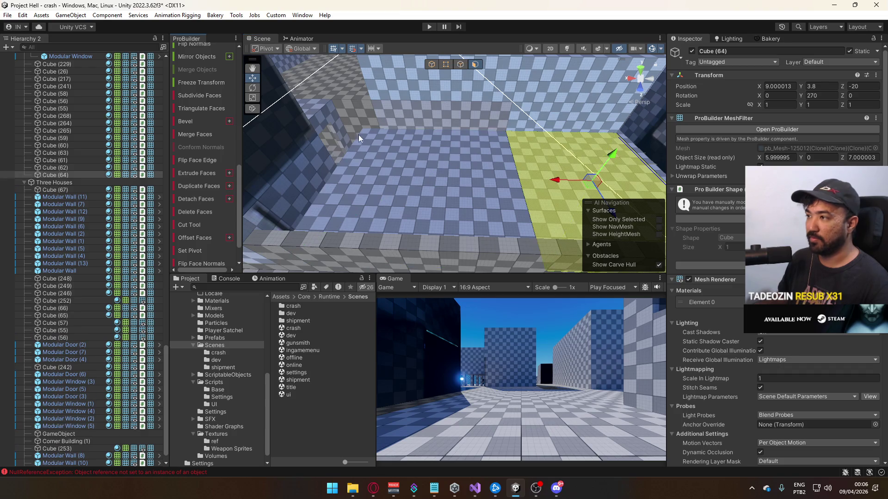
# Resize the detached piece Cube (64) to about 1.8 wide and 3.1 long.
pyautogui.click(431, 65)
pyautogui.click(538, 158)
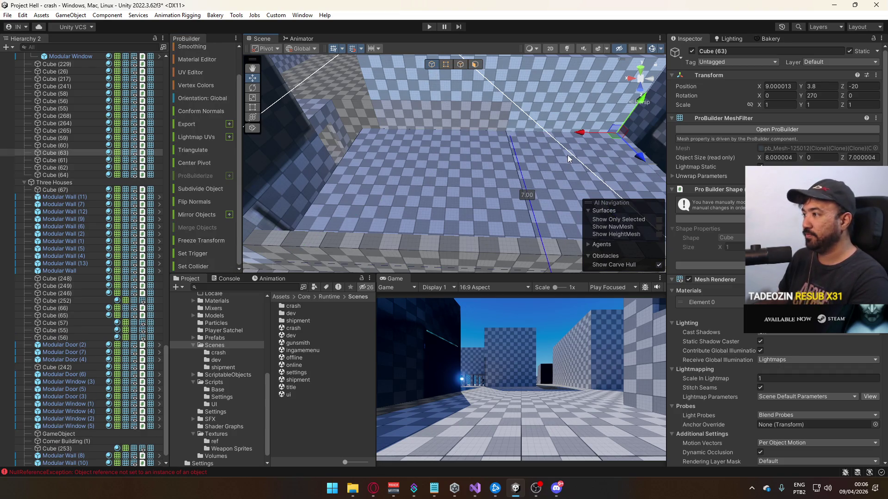
pyautogui.click(560, 150)
pyautogui.click(445, 65)
pyautogui.press('f')
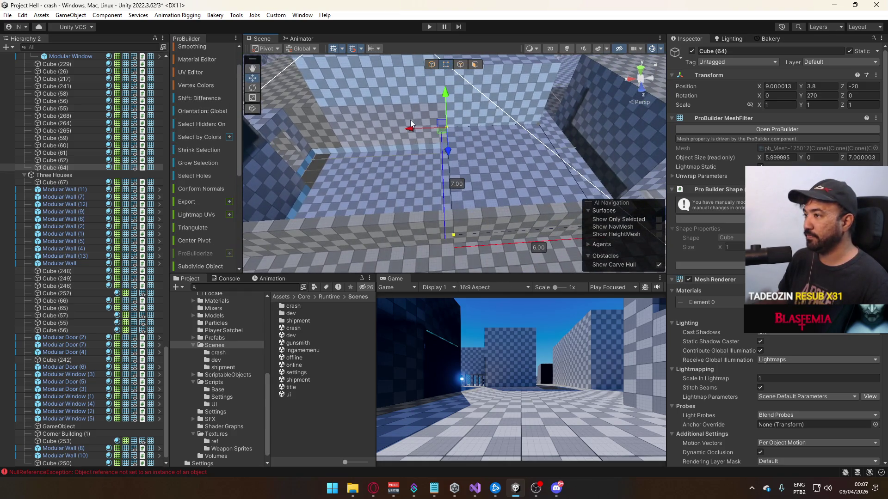
pyautogui.moveTo(434, 132)
pyautogui.mouseDown()
pyautogui.moveTo(487, 134)
pyautogui.moveTo(453, 117)
pyautogui.moveTo(473, 121)
pyautogui.moveTo(359, 166)
pyautogui.moveTo(348, 157)
pyautogui.mouseUp()
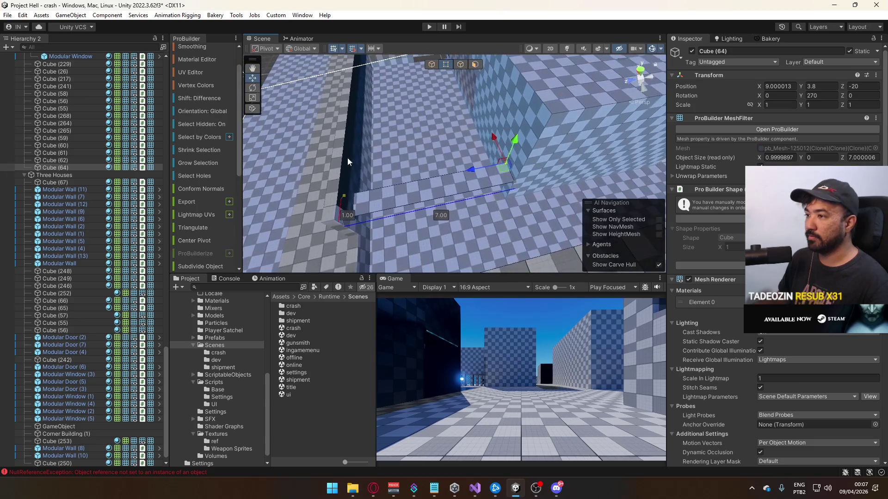
pyautogui.moveTo(378, 196)
pyautogui.mouseDown()
pyautogui.moveTo(407, 189)
pyautogui.moveTo(390, 166)
pyautogui.moveTo(394, 174)
pyautogui.mouseUp()
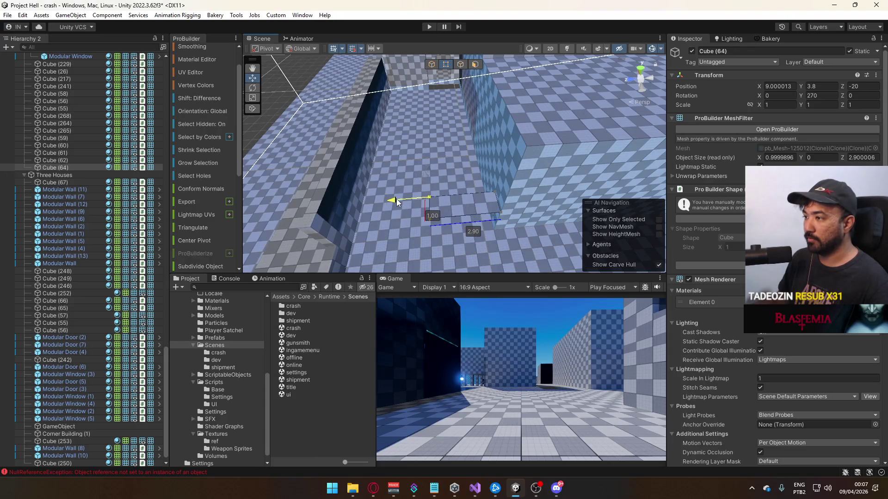
# Move Cube (64) in object mode so it sits at X 23, Y 2, Z -20.
pyautogui.moveTo(382, 199); pyautogui.dragTo(546, 129)
pyautogui.press('Escape')
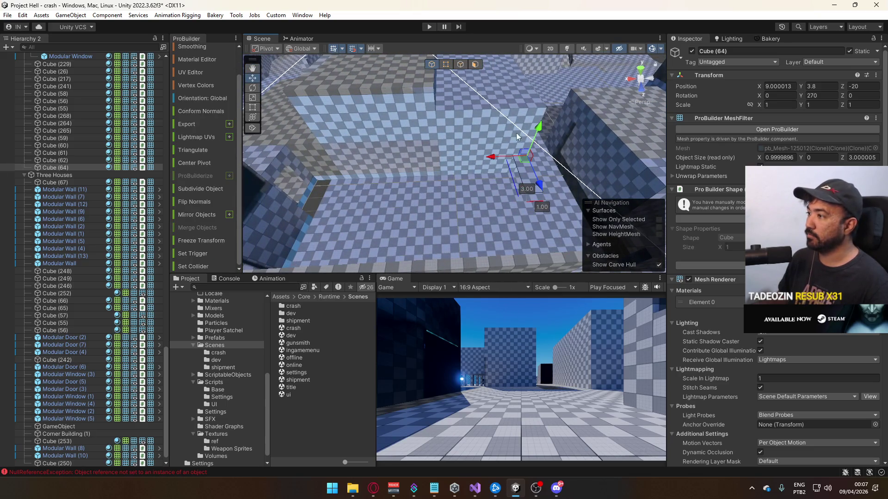
pyautogui.moveTo(365, 166)
pyautogui.mouseDown()
pyautogui.moveTo(292, 166)
pyautogui.moveTo(202, 134)
pyautogui.moveTo(403, 131)
pyautogui.moveTo(388, 135)
pyautogui.moveTo(412, 123)
pyautogui.moveTo(416, 182)
pyautogui.moveTo(316, 189)
pyautogui.moveTo(381, 130)
pyautogui.moveTo(480, 174)
pyautogui.moveTo(269, 137)
pyautogui.moveTo(474, 131)
pyautogui.moveTo(346, 112)
pyautogui.mouseUp()
pyautogui.click(352, 118)
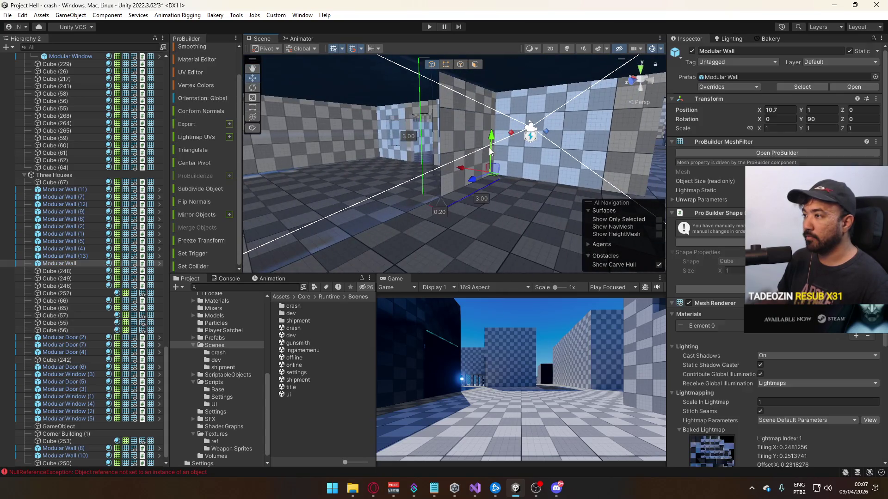
# Narrow wall piece Cube (242) to 3.4 wide and extrude a side face to thicken it.
pyautogui.press('g')
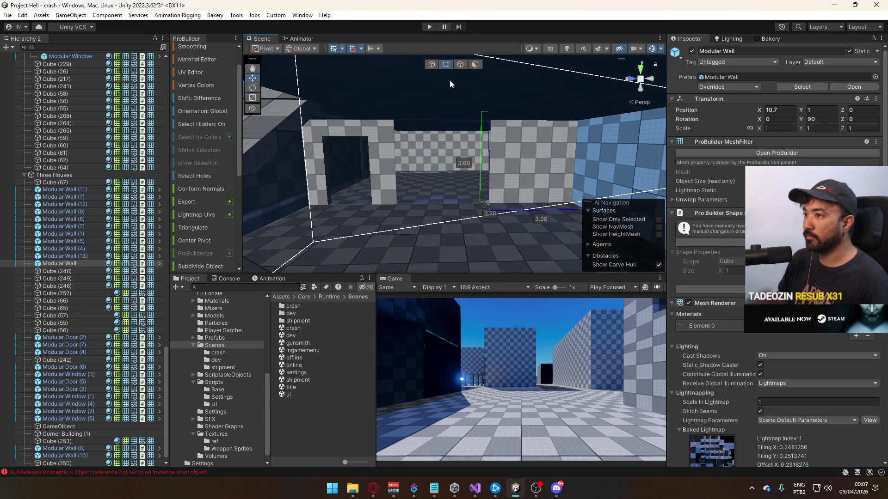
pyautogui.scroll(5, 462, 215)
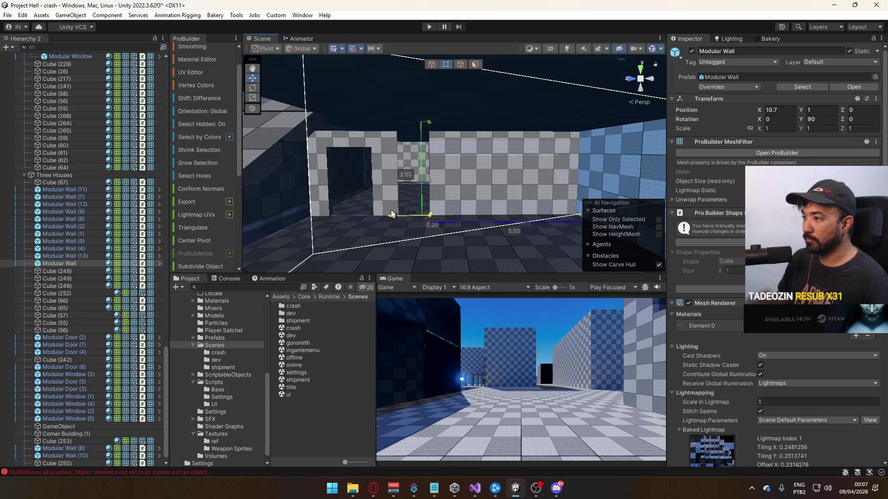
pyautogui.press('g')
pyautogui.moveTo(456, 121)
pyautogui.mouseDown()
pyautogui.moveTo(308, 188)
pyautogui.moveTo(295, 154)
pyautogui.moveTo(242, 140)
pyautogui.moveTo(227, 157)
pyautogui.moveTo(393, 182)
pyautogui.moveTo(476, 182)
pyautogui.moveTo(322, 186)
pyautogui.moveTo(463, 177)
pyautogui.mouseUp()
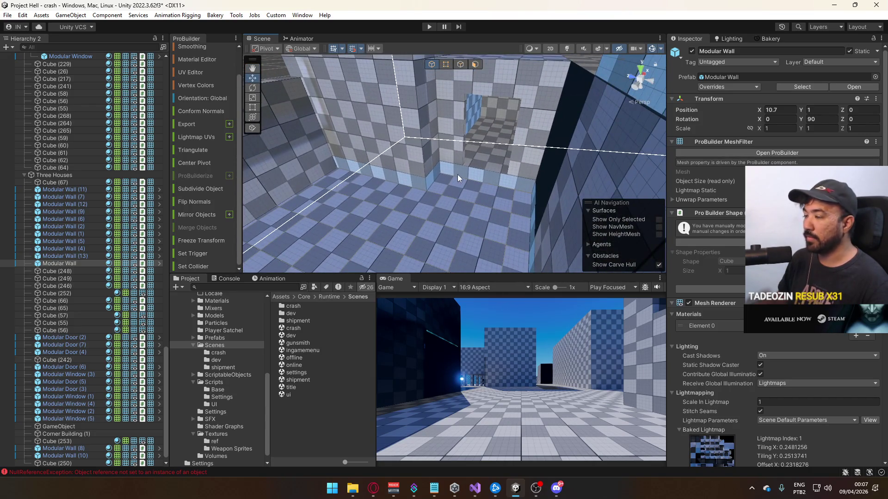
pyautogui.moveTo(361, 165)
pyautogui.mouseDown()
pyautogui.moveTo(490, 146)
pyautogui.moveTo(320, 141)
pyautogui.moveTo(302, 125)
pyautogui.moveTo(499, 163)
pyautogui.moveTo(465, 165)
pyautogui.moveTo(494, 157)
pyautogui.moveTo(484, 153)
pyautogui.mouseUp()
pyautogui.click(514, 148)
pyautogui.click(465, 165)
pyautogui.click(460, 67)
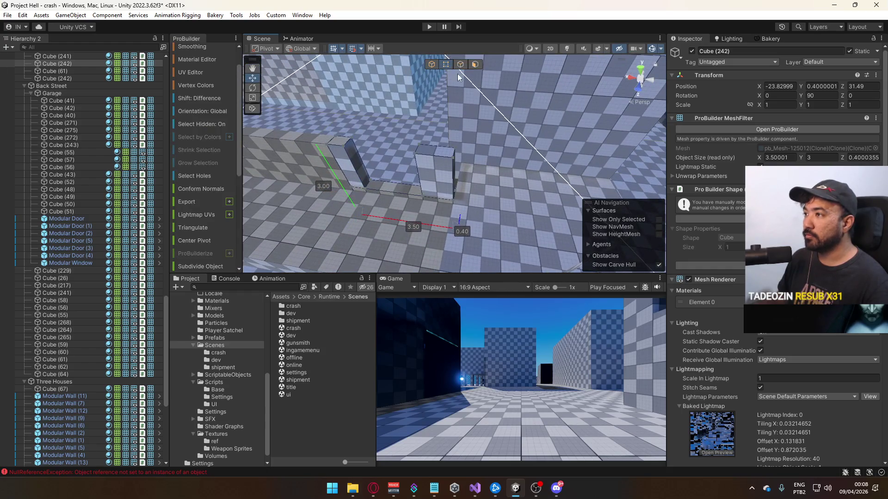
pyautogui.moveTo(429, 161); pyautogui.dragTo(399, 159)
pyautogui.click(475, 67)
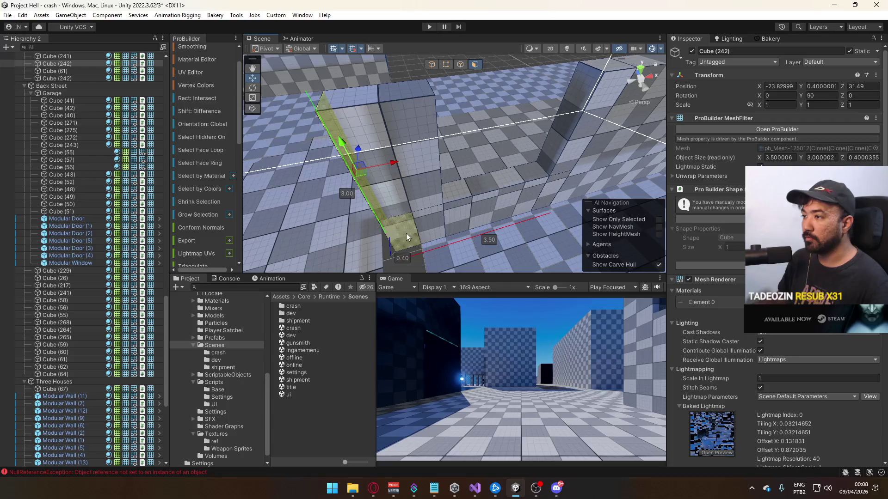
pyautogui.click(406, 234)
pyautogui.moveTo(354, 122)
pyautogui.mouseDown()
pyautogui.moveTo(398, 215)
pyautogui.moveTo(458, 215)
pyautogui.moveTo(468, 180)
pyautogui.moveTo(455, 72)
pyautogui.moveTo(416, 138)
pyautogui.moveTo(360, 189)
pyautogui.moveTo(568, 105)
pyautogui.moveTo(525, 192)
pyautogui.moveTo(625, 234)
pyautogui.moveTo(488, 230)
pyautogui.moveTo(471, 194)
pyautogui.mouseUp()
# Select the floor slab Cube (61) and bring the floor into view.
pyautogui.click(416, 139)
pyautogui.click(525, 192)
pyautogui.moveTo(458, 79)
pyautogui.mouseDown()
pyautogui.moveTo(359, 119)
pyautogui.moveTo(416, 161)
pyautogui.moveTo(445, 176)
pyautogui.moveTo(448, 167)
pyautogui.mouseUp()
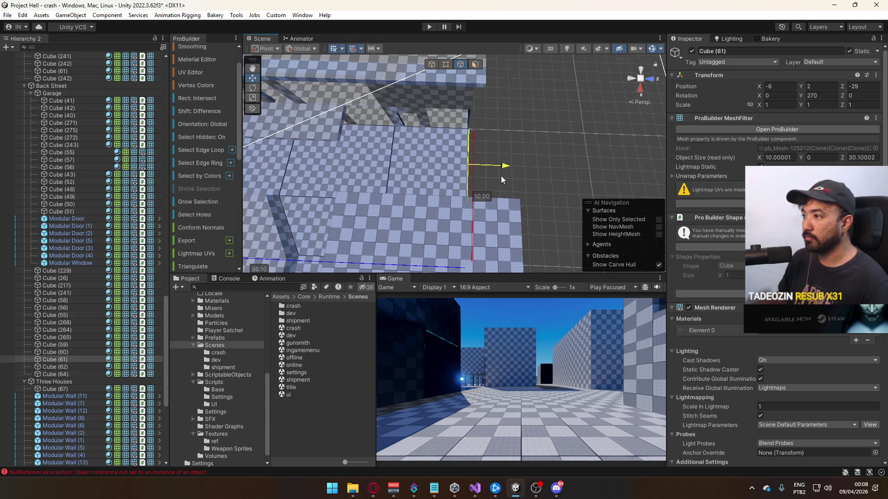
# Delete Cube (50) and Cube (51) from the scene.
pyautogui.moveTo(500, 176)
pyautogui.mouseDown()
pyautogui.moveTo(447, 176)
pyautogui.moveTo(529, 125)
pyautogui.moveTo(387, 45)
pyautogui.mouseUp()
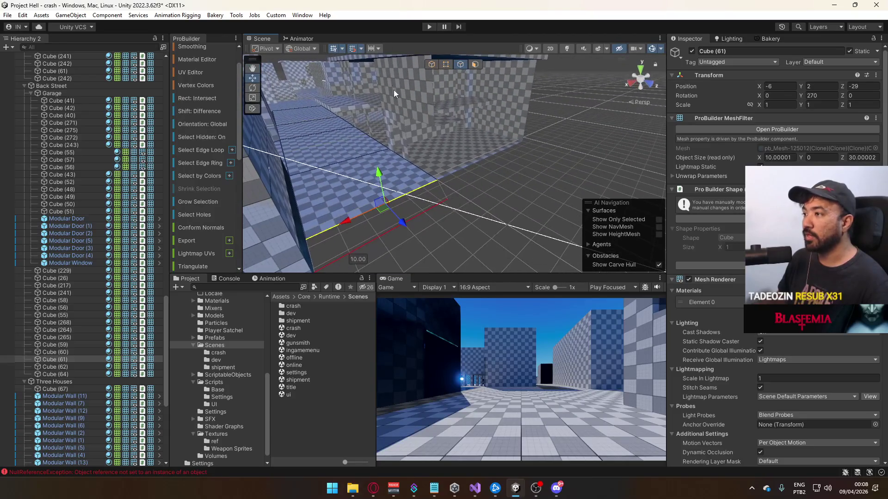
pyautogui.moveTo(426, 260)
pyautogui.mouseDown()
pyautogui.moveTo(393, 241)
pyautogui.moveTo(413, 116)
pyautogui.mouseUp()
pyautogui.click(431, 64)
pyautogui.moveTo(430, 74)
pyautogui.mouseDown()
pyautogui.moveTo(523, 184)
pyautogui.moveTo(324, 134)
pyautogui.moveTo(421, 160)
pyautogui.moveTo(416, 139)
pyautogui.moveTo(477, 104)
pyautogui.moveTo(412, 173)
pyautogui.moveTo(460, 147)
pyautogui.moveTo(443, 185)
pyautogui.moveTo(390, 107)
pyautogui.mouseUp()
pyautogui.click(477, 104)
pyautogui.click(420, 140)
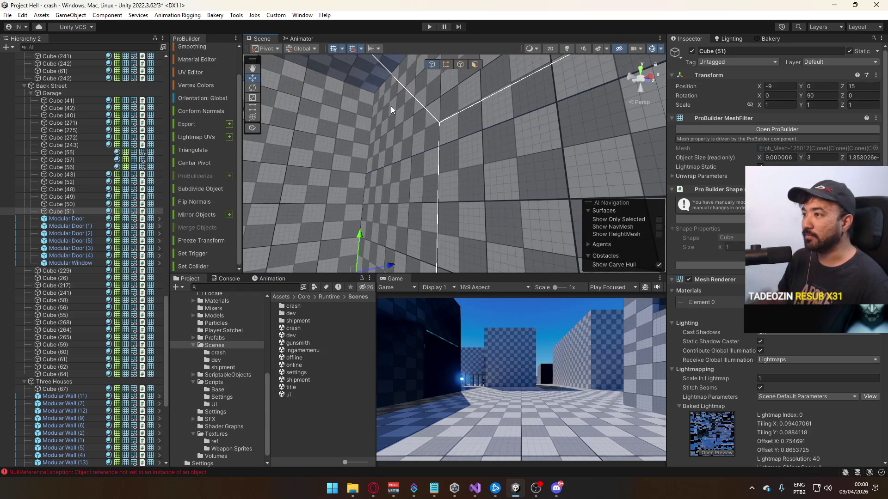
pyautogui.keyDown('shift'); pyautogui.click(55, 204); pyautogui.keyUp('shift')
pyautogui.press('f')
pyautogui.moveTo(447, 150)
pyautogui.mouseDown()
pyautogui.moveTo(459, 116)
pyautogui.moveTo(423, 183)
pyautogui.moveTo(416, 151)
pyautogui.moveTo(436, 154)
pyautogui.mouseUp()
pyautogui.press('Delete')
# Replace Cube (275) with the Modular Wall prefab via Prefab > Replace.
pyautogui.click(416, 151)
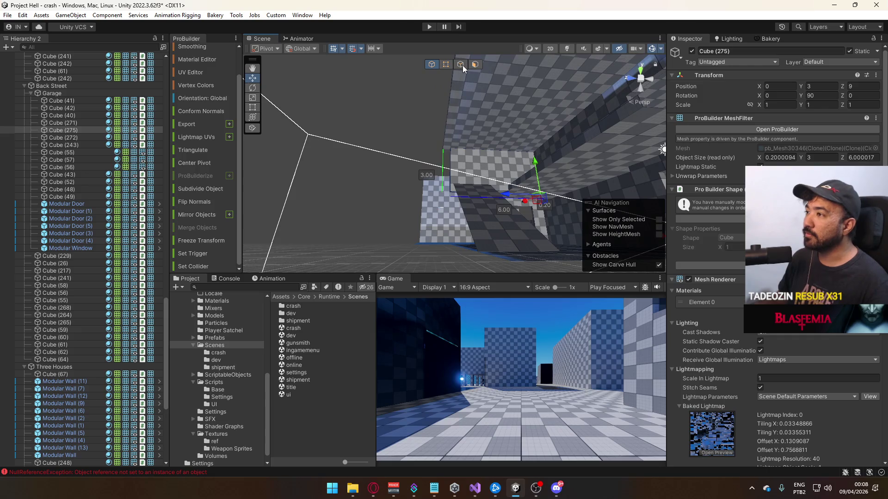
pyautogui.click(446, 65)
pyautogui.moveTo(486, 209)
pyautogui.mouseDown()
pyautogui.moveTo(451, 192)
pyautogui.moveTo(473, 218)
pyautogui.moveTo(462, 218)
pyautogui.mouseUp()
pyautogui.rightClick(64, 132)
pyautogui.moveTo(147, 205)
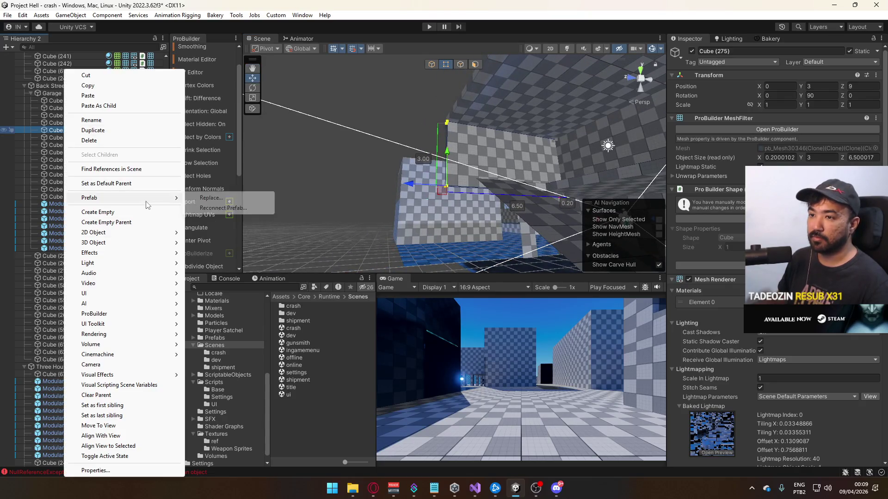
pyautogui.click(231, 198)
pyautogui.write('wall')
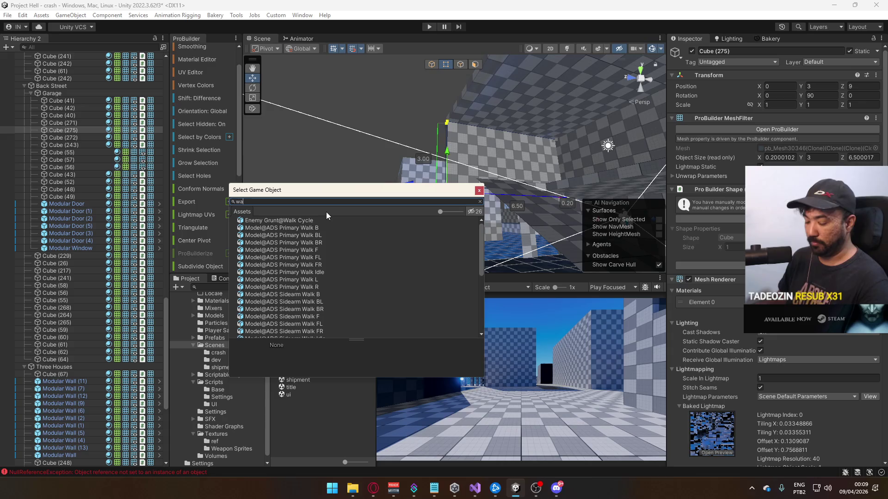
pyautogui.doubleClick(279, 218)
# Duplicate the Modular Wall and place the copy at Y 0, Z 12.
pyautogui.moveTo(429, 183)
pyautogui.mouseDown()
pyautogui.moveTo(450, 154)
pyautogui.moveTo(440, 115)
pyautogui.moveTo(458, 114)
pyautogui.mouseUp()
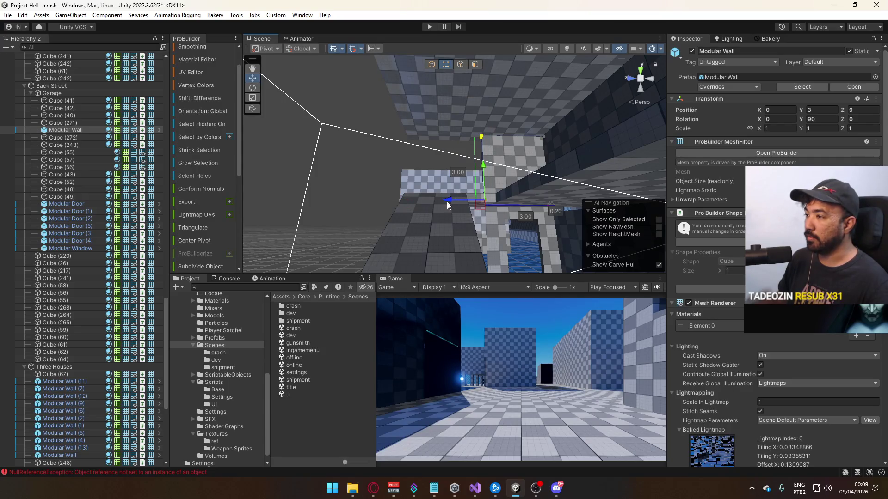
pyautogui.moveTo(363, 207)
pyautogui.mouseDown()
pyautogui.moveTo(490, 204)
pyautogui.moveTo(656, 161)
pyautogui.mouseUp()
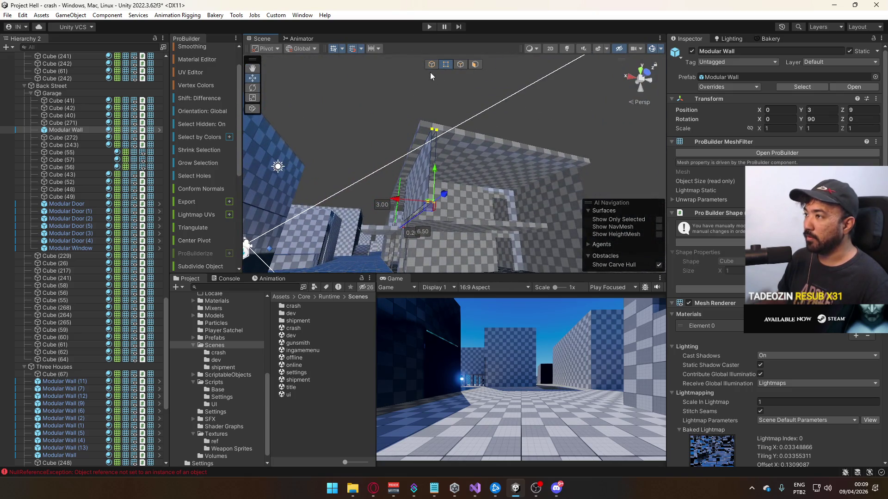
pyautogui.moveTo(434, 92)
pyautogui.mouseDown()
pyautogui.moveTo(592, 157)
pyautogui.moveTo(435, 116)
pyautogui.moveTo(414, 197)
pyautogui.mouseUp()
pyautogui.hotkey('ctrl', 'd')
pyautogui.moveTo(392, 226)
pyautogui.mouseDown()
pyautogui.moveTo(534, 243)
pyautogui.moveTo(514, 242)
pyautogui.mouseUp()
pyautogui.moveTo(473, 196); pyautogui.dragTo(472, 191)
# Shorten the Modular Wall from 6.50 to 6.00 by moving its right-edge vertices.
pyautogui.press('f')
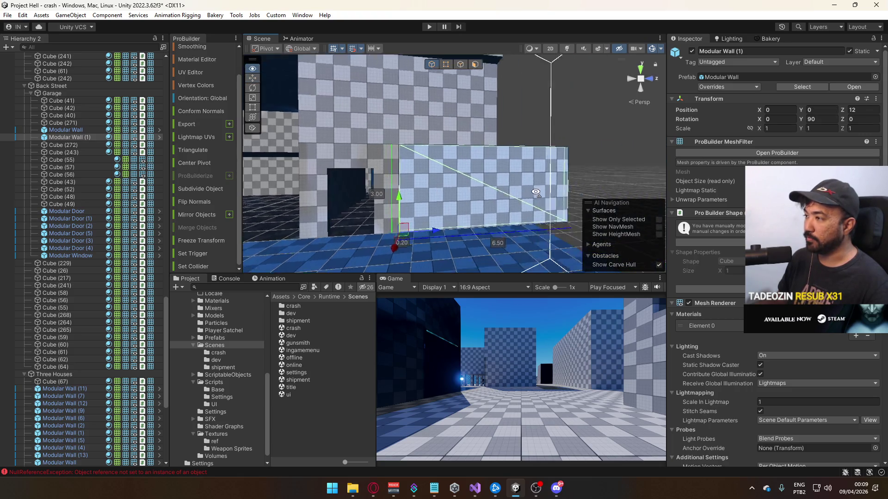
pyautogui.click(446, 68)
pyautogui.moveTo(461, 99)
pyautogui.mouseDown()
pyautogui.moveTo(597, 243)
pyautogui.moveTo(479, 225)
pyautogui.mouseUp()
pyautogui.moveTo(478, 225)
pyautogui.mouseDown()
pyautogui.moveTo(373, 205)
pyautogui.moveTo(408, 270)
pyautogui.moveTo(108, 274)
pyautogui.moveTo(462, 265)
pyautogui.mouseUp()
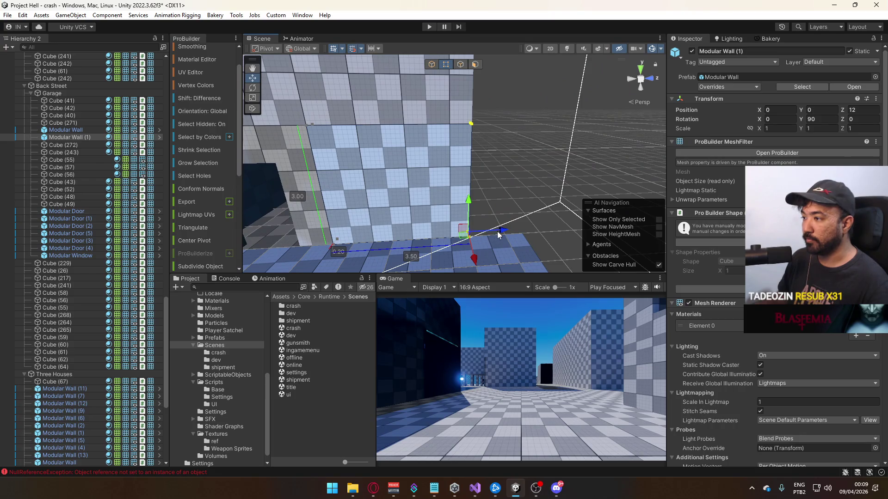
pyautogui.moveTo(481, 234); pyautogui.dragTo(448, 163)
pyautogui.click(448, 162)
pyautogui.press('f')
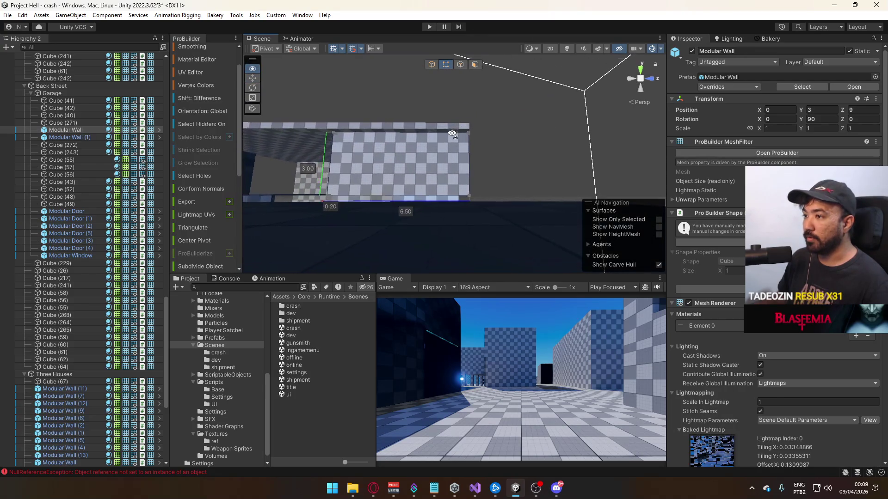
pyautogui.moveTo(448, 102); pyautogui.dragTo(550, 231)
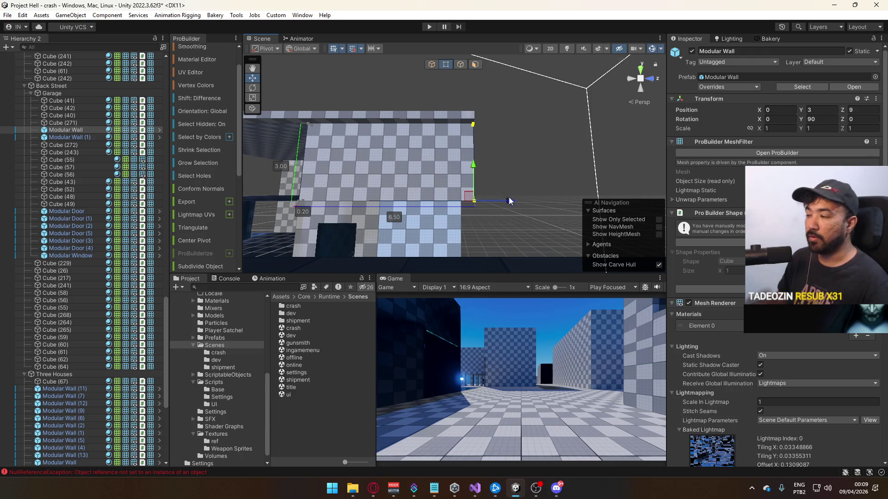
pyautogui.moveTo(508, 203)
pyautogui.mouseDown()
pyautogui.moveTo(486, 205)
pyautogui.moveTo(495, 203)
pyautogui.mouseUp()
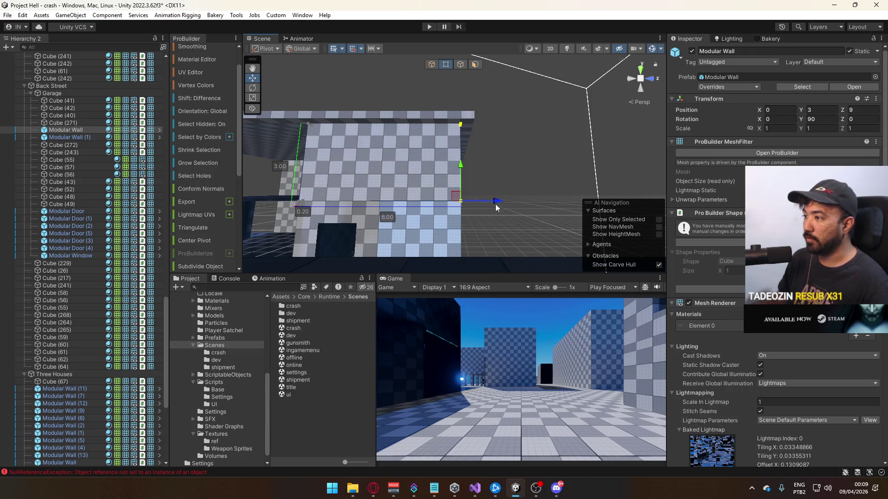
pyautogui.moveTo(409, 164)
pyautogui.mouseDown()
pyautogui.moveTo(357, 158)
pyautogui.moveTo(142, 224)
pyautogui.moveTo(360, 179)
pyautogui.moveTo(503, 179)
pyautogui.moveTo(495, 154)
pyautogui.moveTo(330, 122)
pyautogui.moveTo(488, 97)
pyautogui.mouseUp()
# Duplicate the wall as Modular Wall (2) at Z 15, Rotation Y 0, stretched to about 9 wide.
pyautogui.hotkey('ctrl', 'd')
pyautogui.click(820, 119)
pyautogui.write('0')
pyautogui.moveTo(486, 131); pyautogui.dragTo(413, 151)
pyautogui.moveTo(356, 171)
pyautogui.mouseDown()
pyautogui.moveTo(433, 177)
pyautogui.moveTo(440, 160)
pyautogui.moveTo(422, 66)
pyautogui.mouseUp()
# Duplicate Modular Wall (2) and lower the copy, Modular Wall (3), to Y 0 at Z 15.
pyautogui.click(433, 66)
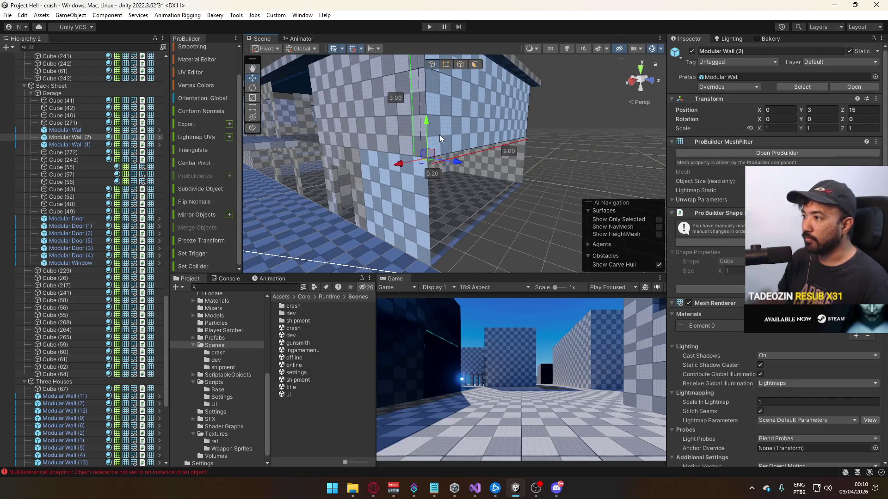
pyautogui.hotkey('ctrl', 'd')
pyautogui.moveTo(440, 135)
pyautogui.mouseDown()
pyautogui.moveTo(453, 237)
pyautogui.moveTo(643, 216)
pyautogui.moveTo(665, 203)
pyautogui.mouseUp()
pyautogui.click(454, 237)
pyautogui.click(473, 205)
pyautogui.press('f')
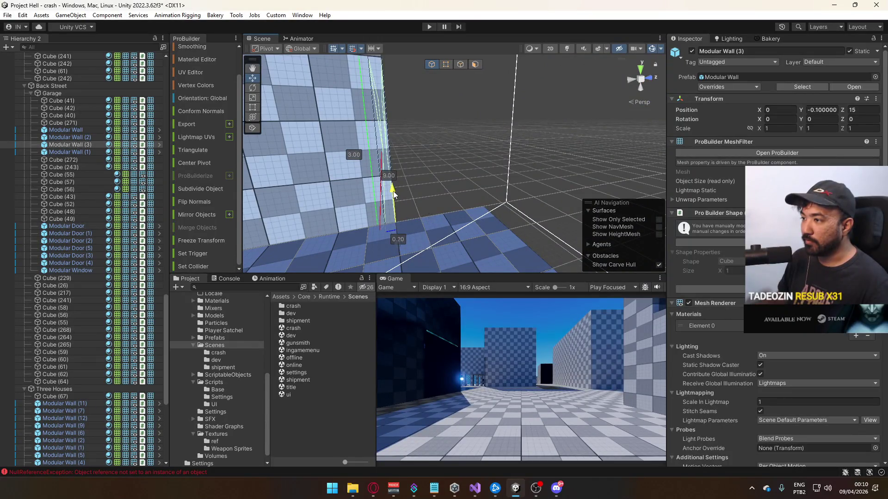
pyautogui.moveTo(407, 194)
pyautogui.mouseDown()
pyautogui.moveTo(329, 171)
pyautogui.moveTo(375, 160)
pyautogui.moveTo(452, 164)
pyautogui.moveTo(423, 158)
pyautogui.moveTo(332, 183)
pyautogui.mouseUp()
# Check Modular Walls (1) and (3), then select and frame Cube (40).
pyautogui.click(329, 170)
pyautogui.click(452, 164)
pyautogui.click(415, 187)
pyautogui.press('f')
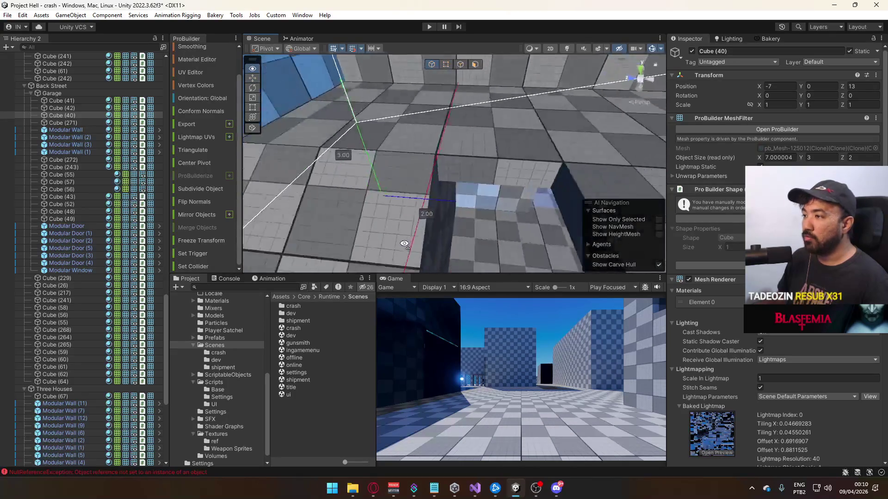
pyautogui.moveTo(468, 314)
pyautogui.mouseDown()
pyautogui.moveTo(388, 287)
pyautogui.moveTo(454, 225)
pyautogui.moveTo(449, 211)
pyautogui.moveTo(434, 214)
pyautogui.moveTo(449, 97)
pyautogui.moveTo(476, 152)
pyautogui.moveTo(462, 218)
pyautogui.moveTo(516, 165)
pyautogui.moveTo(479, 121)
pyautogui.moveTo(441, 183)
pyautogui.moveTo(422, 248)
pyautogui.moveTo(409, 237)
pyautogui.moveTo(419, 99)
pyautogui.mouseUp()
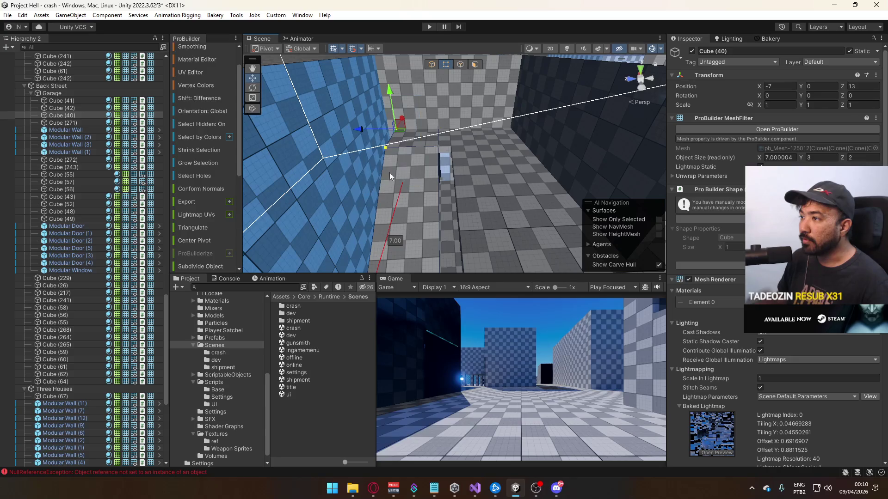
pyautogui.press('f')
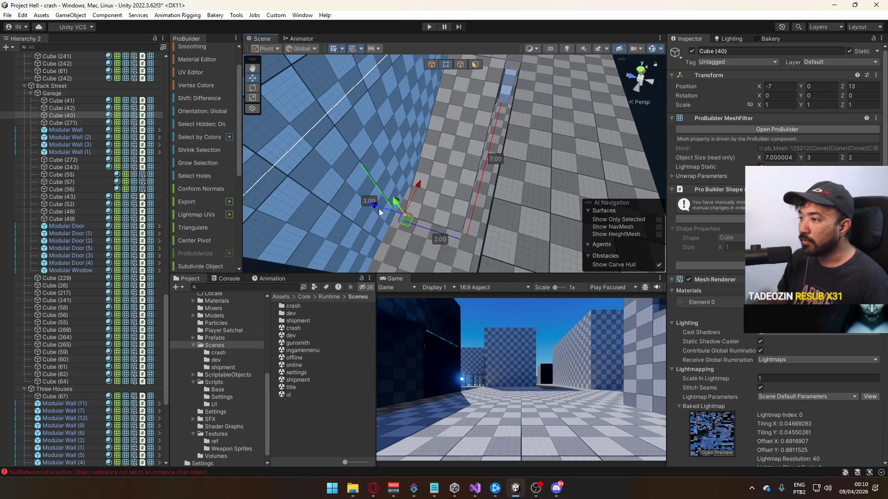
pyautogui.moveTo(376, 205)
pyautogui.mouseDown()
pyautogui.moveTo(366, 205)
pyautogui.moveTo(511, 163)
pyautogui.mouseUp()
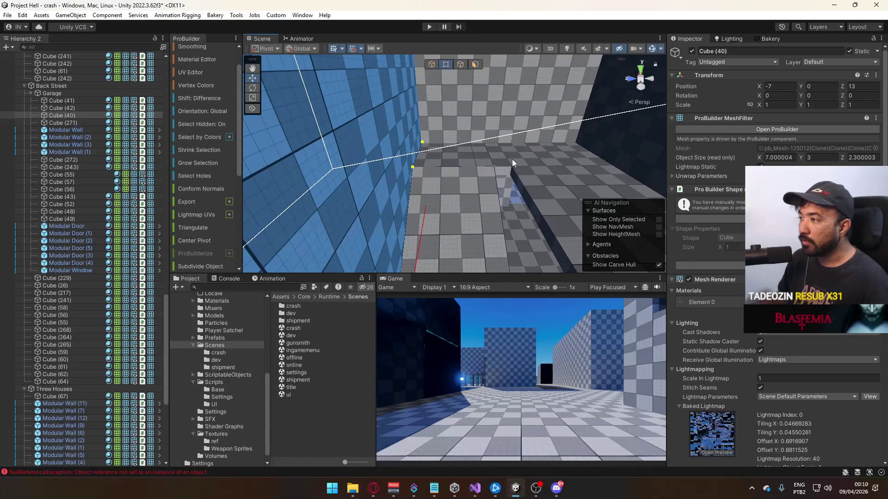
pyautogui.click(512, 160)
pyautogui.moveTo(484, 199); pyautogui.dragTo(400, 178)
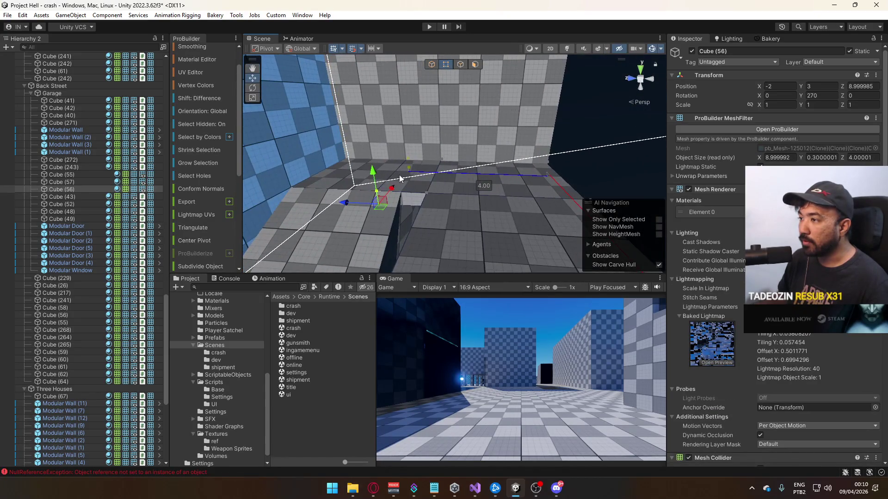
pyautogui.hotkey('ctrl', 'z')
pyautogui.moveTo(372, 206)
pyautogui.mouseDown()
pyautogui.moveTo(400, 204)
pyautogui.moveTo(444, 106)
pyautogui.moveTo(468, 171)
pyautogui.moveTo(445, 159)
pyautogui.moveTo(457, 119)
pyautogui.mouseUp()
pyautogui.click(432, 64)
pyautogui.click(446, 158)
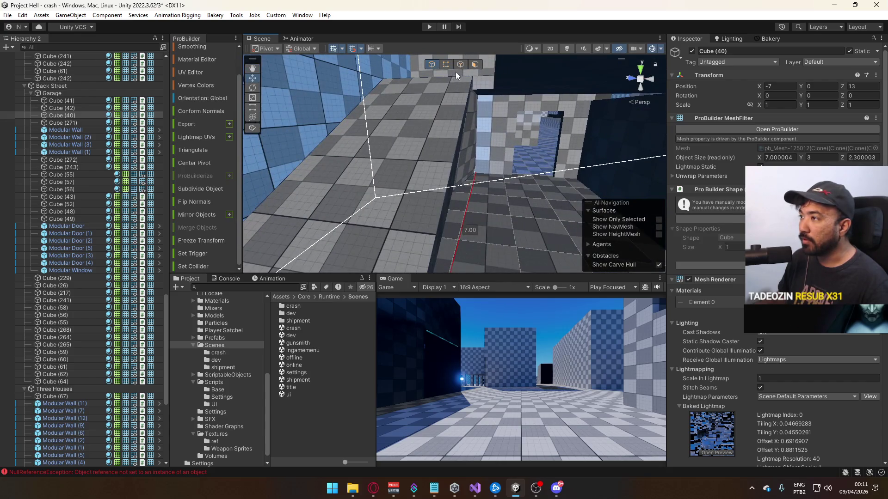
pyautogui.click(446, 64)
pyautogui.click(418, 159)
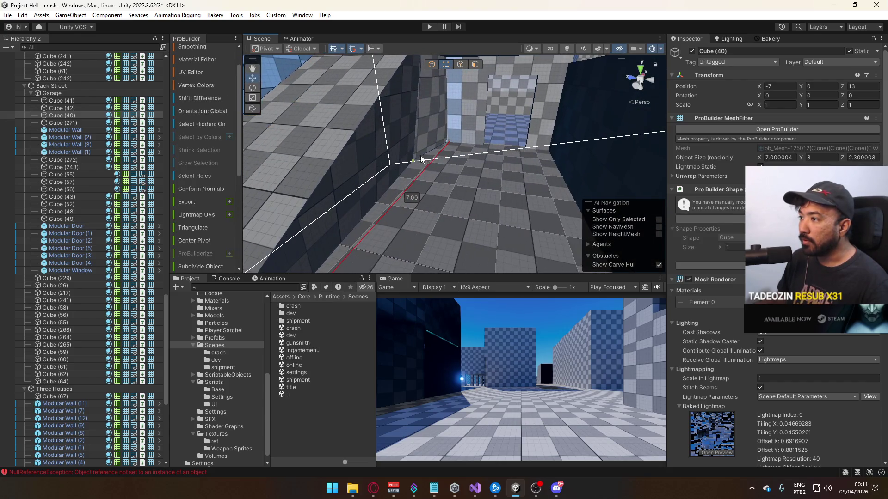
pyautogui.click(395, 161)
pyautogui.press('f')
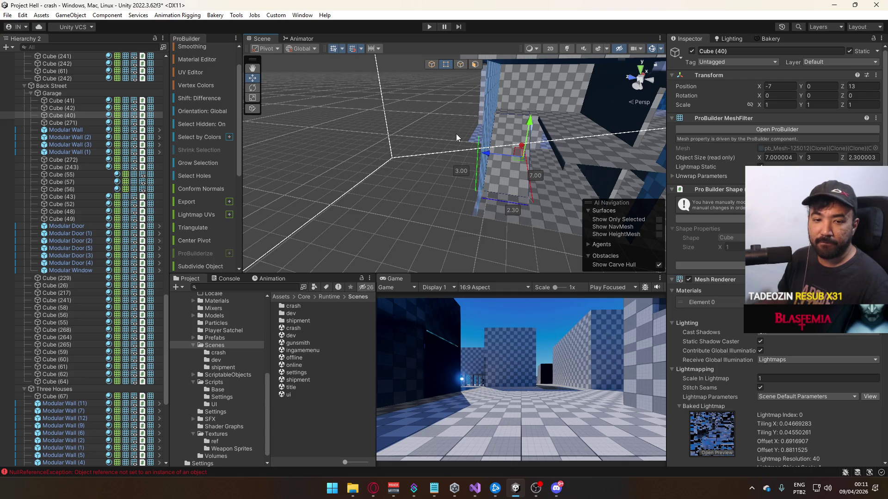
pyautogui.click(436, 174)
pyautogui.moveTo(436, 173)
pyautogui.mouseDown()
pyautogui.moveTo(666, 211)
pyautogui.moveTo(680, 199)
pyautogui.moveTo(692, 99)
pyautogui.moveTo(780, 157)
pyautogui.moveTo(565, 159)
pyautogui.moveTo(511, 119)
pyautogui.moveTo(476, 184)
pyautogui.moveTo(250, 181)
pyautogui.moveTo(350, 168)
pyautogui.mouseUp()
pyautogui.click(481, 177)
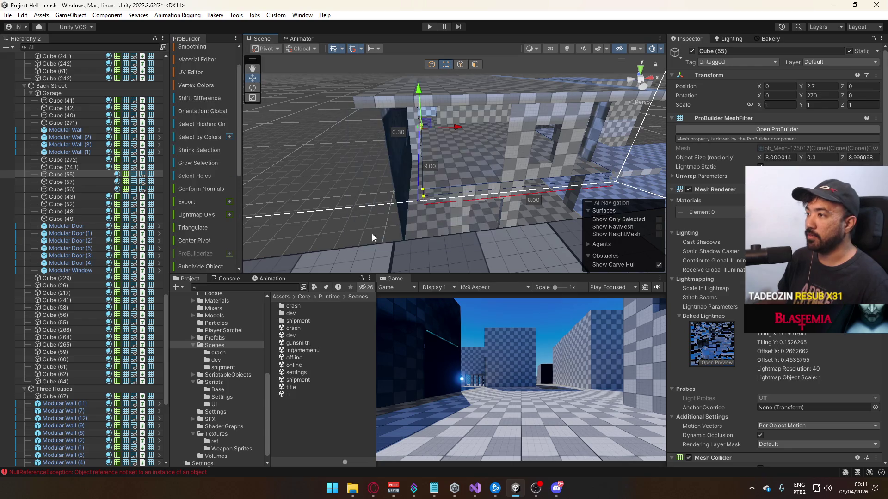
# Stretch the wall frame along X, then switch ProBuilder back to Object mode.
pyautogui.moveTo(372, 237); pyautogui.dragTo(416, 199)
pyautogui.moveTo(505, 123); pyautogui.dragTo(492, 126)
pyautogui.click(434, 65)
pyautogui.moveTo(430, 74)
pyautogui.mouseDown()
pyautogui.moveTo(330, 131)
pyautogui.moveTo(422, 145)
pyautogui.mouseUp()
# Duplicate the Modular Window and slide the copy along the garage wall to Z 7.5.
pyautogui.click(342, 124)
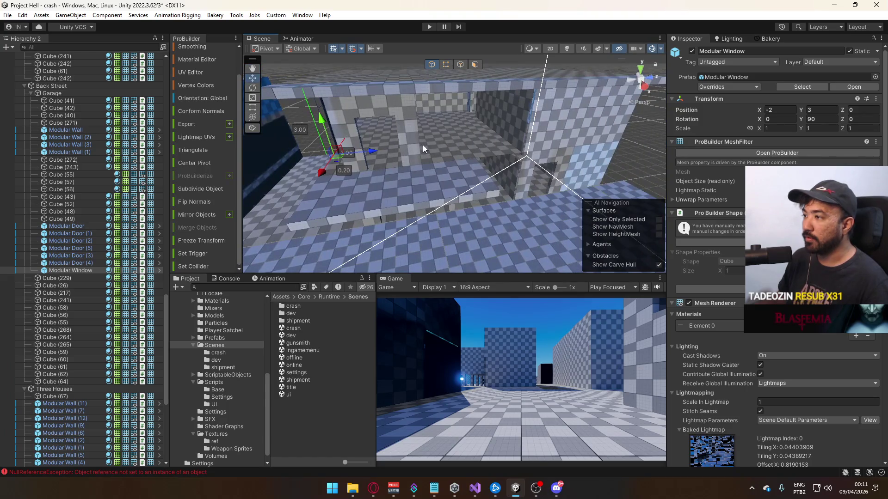
pyautogui.hotkey('ctrl', 'd')
pyautogui.moveTo(370, 154)
pyautogui.mouseDown()
pyautogui.moveTo(483, 152)
pyautogui.moveTo(440, 159)
pyautogui.moveTo(439, 177)
pyautogui.moveTo(622, 145)
pyautogui.moveTo(573, 148)
pyautogui.moveTo(601, 144)
pyautogui.mouseUp()
pyautogui.scroll(3, 442, 178)
pyautogui.scroll(-5, 601, 144)
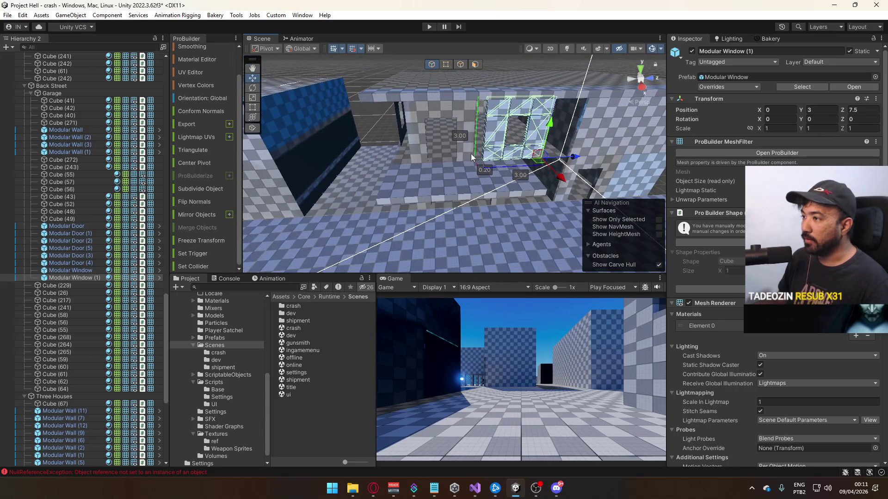
# Move Modular Door (5) along X to -0.2.
pyautogui.click(471, 153)
pyautogui.press('f')
pyautogui.moveTo(439, 165); pyautogui.dragTo(451, 162)
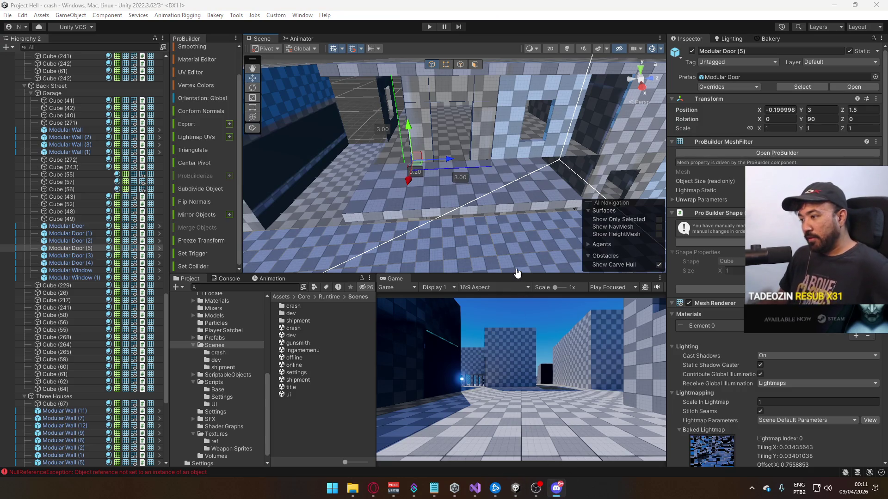
pyautogui.hotkey('alt', 'Tab')
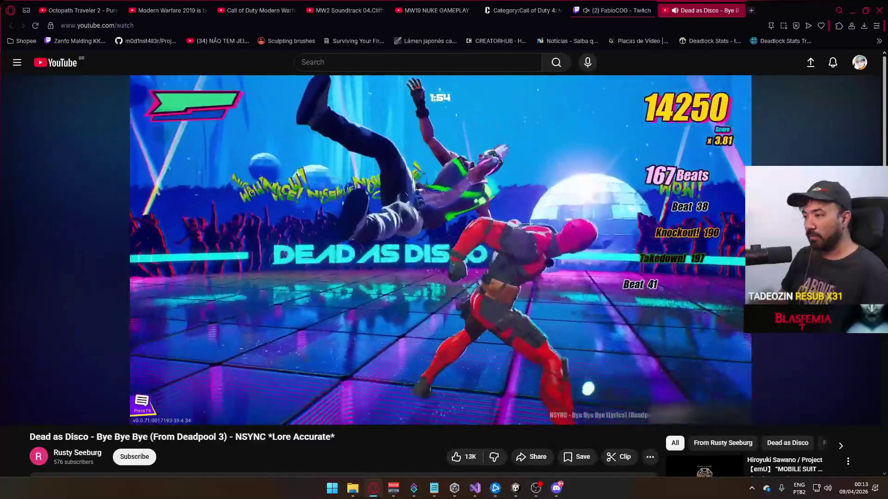
# Close the Dead as Disco video tab in Opera and restore the browser window.
pyautogui.moveTo(423, 160)
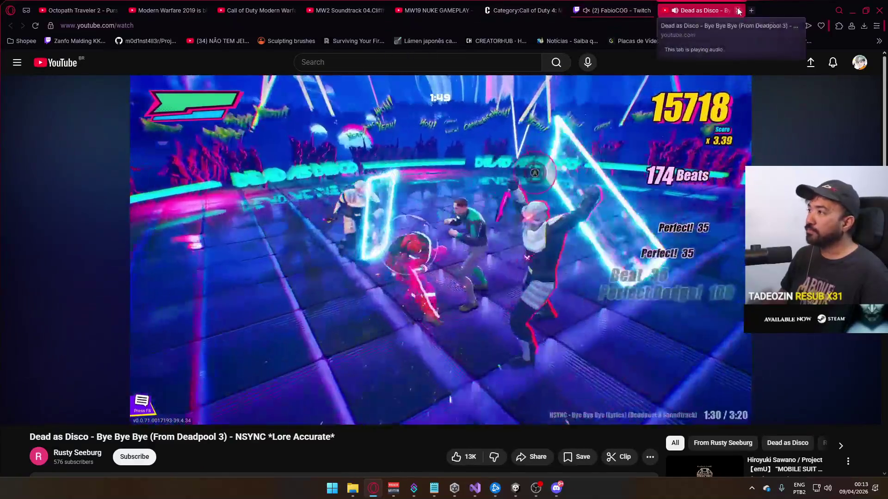
pyautogui.click(740, 10)
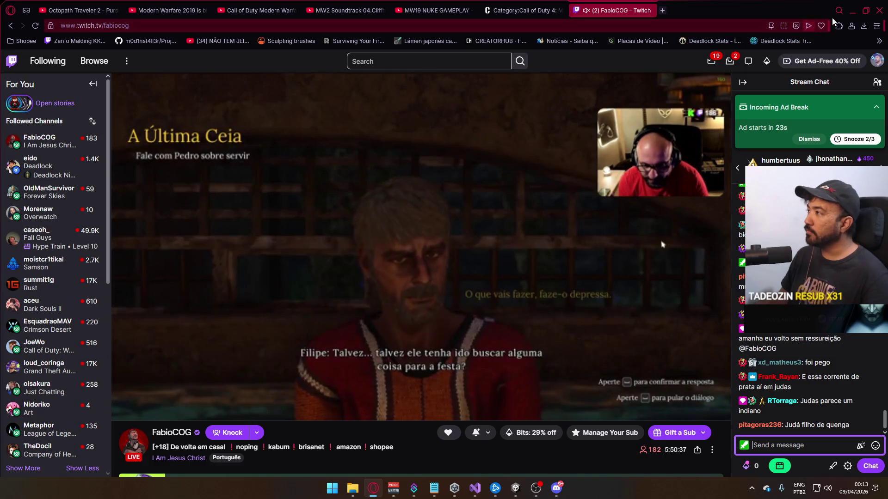
pyautogui.click(853, 10)
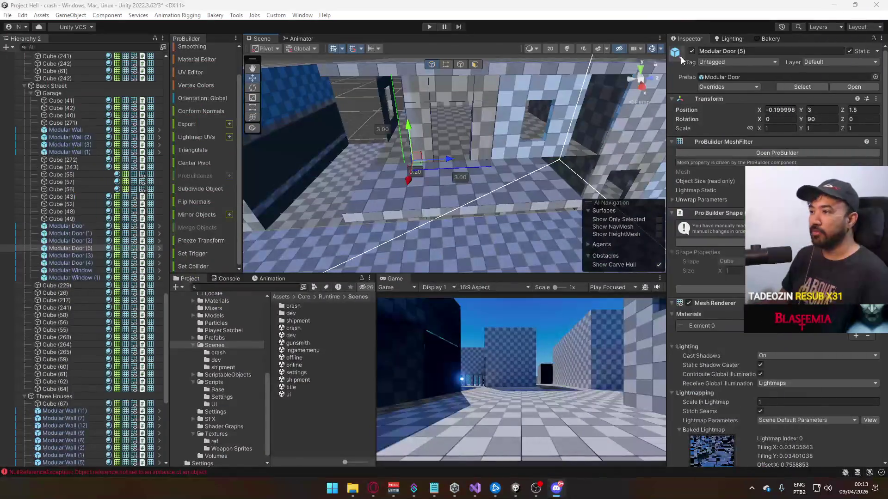
pyautogui.click(373, 488)
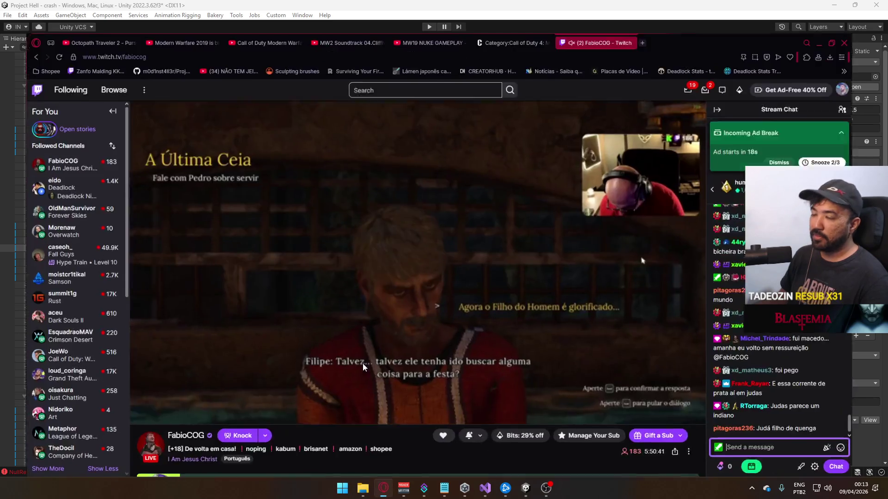
# Switch to the Octopath Traveler 2 video tab, toggle its playback, and return to Unity.
pyautogui.click(78, 10)
pyautogui.click(253, 138)
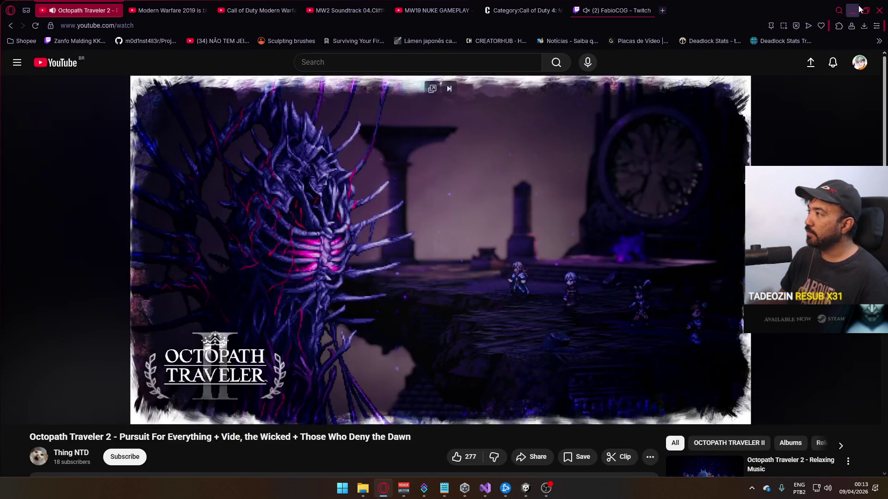
pyautogui.click(852, 10)
pyautogui.moveTo(531, 147)
pyautogui.mouseDown()
pyautogui.moveTo(453, 194)
pyautogui.moveTo(594, 94)
pyautogui.moveTo(592, 108)
pyautogui.moveTo(493, 96)
pyautogui.moveTo(511, 81)
pyautogui.mouseUp()
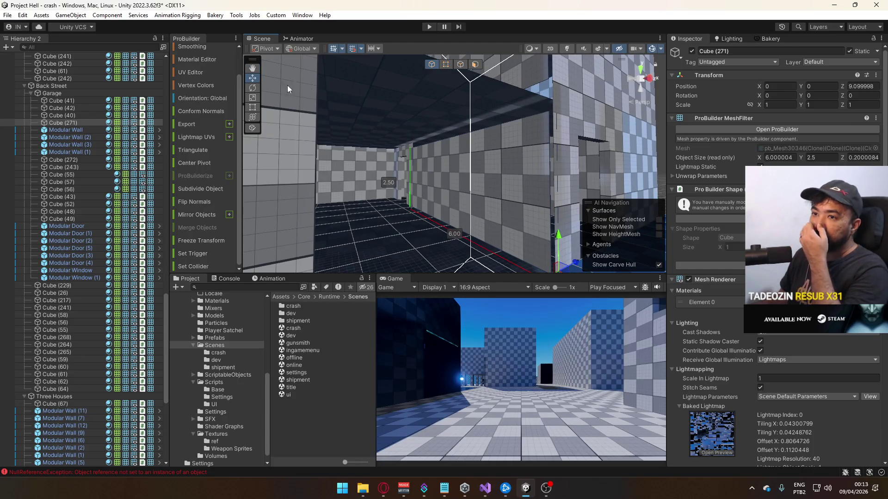
# Replace Cube (271) with the Modular Wall prefab, creating Modular Wall (4) at Z 9.099998.
pyautogui.rightClick(69, 122)
pyautogui.moveTo(135, 202)
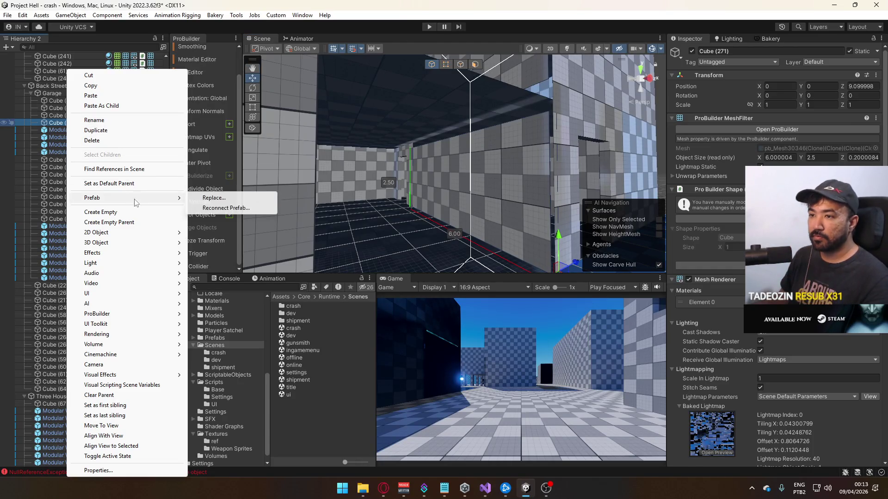
pyautogui.click(214, 198)
pyautogui.write('wa')
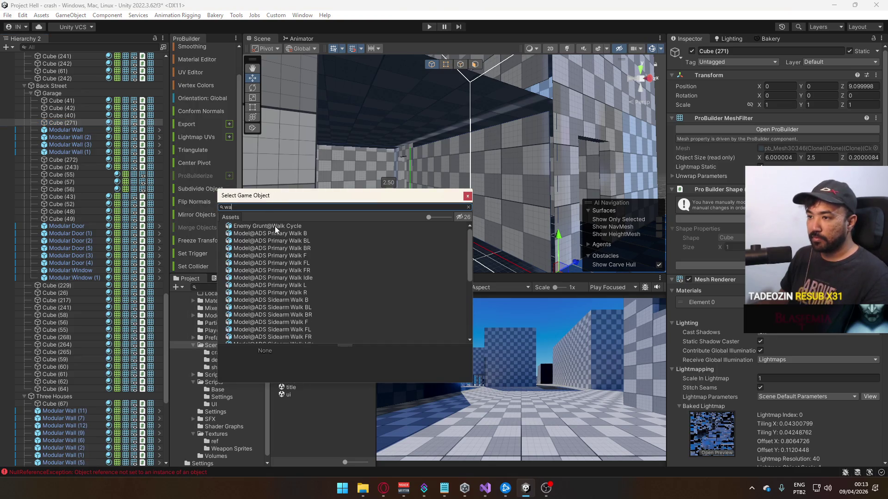
pyautogui.write('ll')
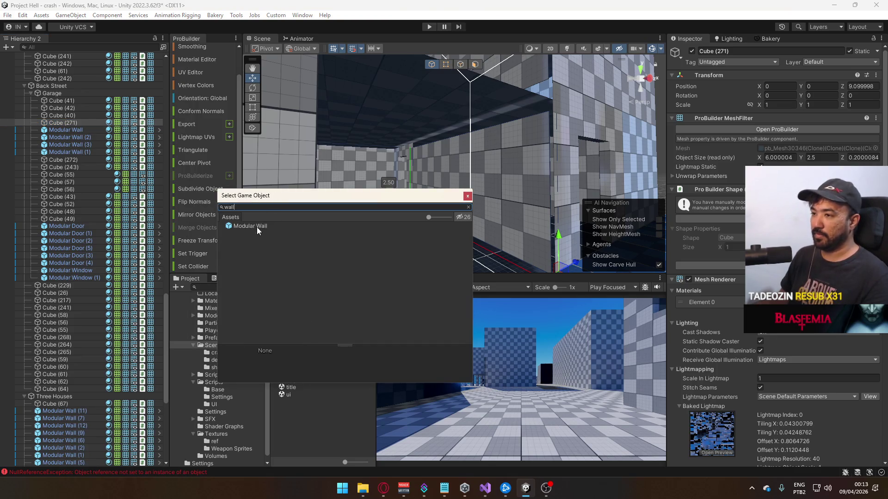
pyautogui.doubleClick(256, 227)
pyautogui.moveTo(437, 211)
pyautogui.mouseDown()
pyautogui.moveTo(615, 191)
pyautogui.moveTo(578, 181)
pyautogui.moveTo(485, 93)
pyautogui.mouseUp()
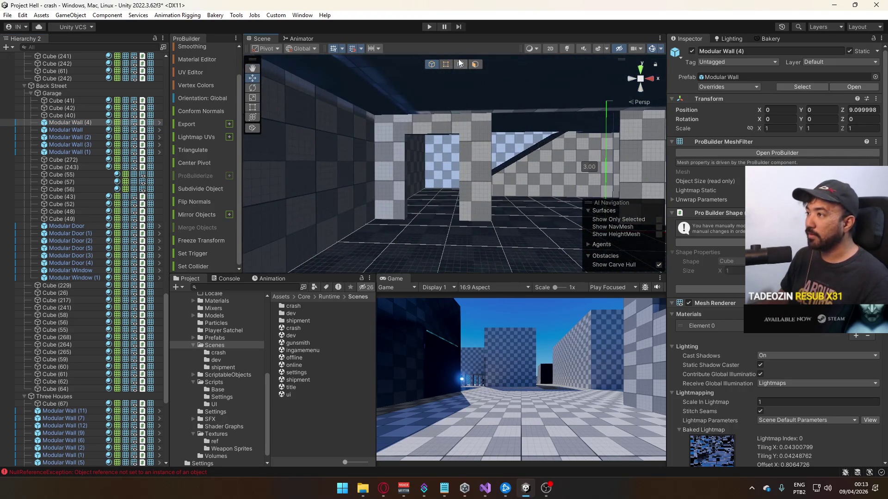
pyautogui.click(447, 64)
# Stretch the Modular Wall to 6 units wide.
pyautogui.press('g')
pyautogui.click(446, 65)
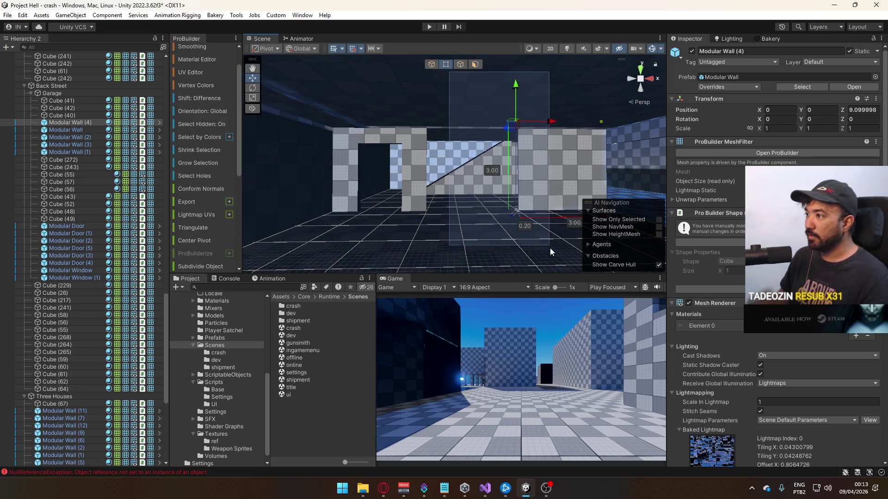
pyautogui.moveTo(551, 217); pyautogui.dragTo(464, 211)
pyautogui.click(431, 65)
pyautogui.moveTo(433, 78)
pyautogui.mouseDown()
pyautogui.moveTo(418, 175)
pyautogui.moveTo(552, 146)
pyautogui.moveTo(407, 203)
pyautogui.moveTo(388, 219)
pyautogui.moveTo(485, 162)
pyautogui.mouseUp()
# Duplicate the stretched wall as Modular Wall (5) and select its top-left corner vertex.
pyautogui.hotkey('ctrl', 'd')
pyautogui.click(446, 64)
pyautogui.click(394, 112)
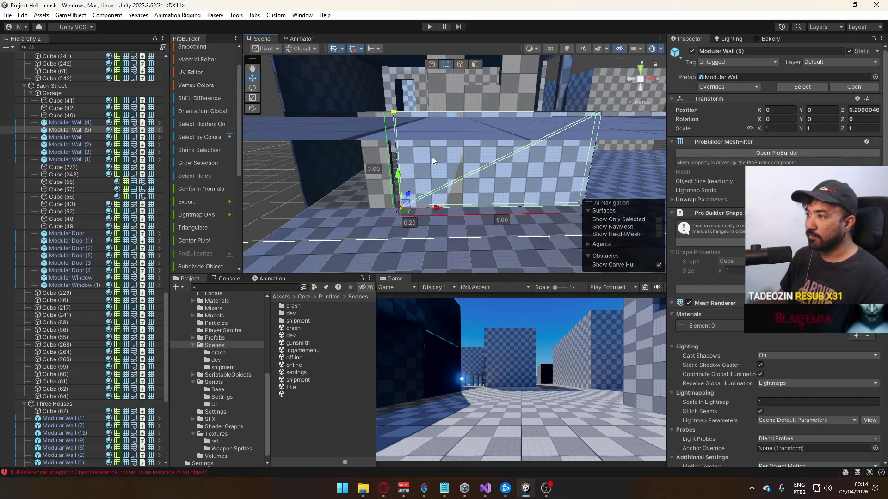
pyautogui.moveTo(434, 205)
pyautogui.mouseDown()
pyautogui.moveTo(442, 214)
pyautogui.moveTo(489, 149)
pyautogui.mouseUp()
pyautogui.click(437, 65)
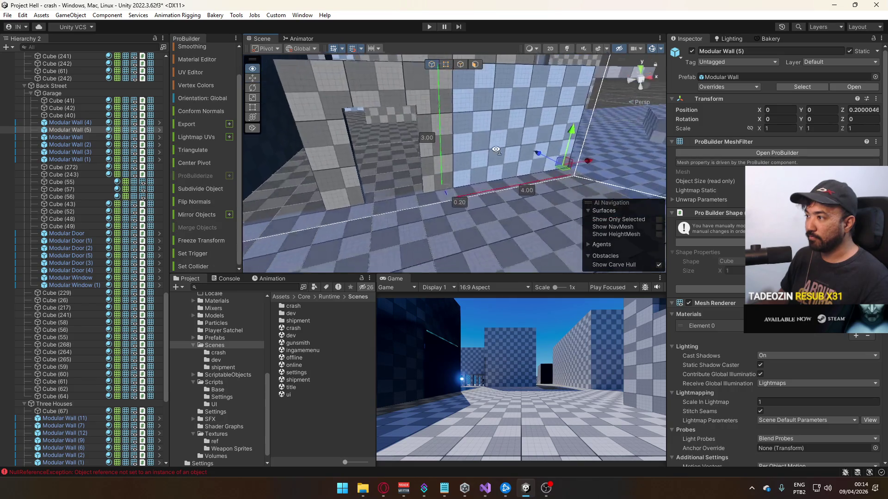
# Add another wall copy, Modular Wall (6), at X -7 and narrow it from 4 to 2 units.
pyautogui.hotkey('ctrl', 'd')
pyautogui.moveTo(620, 178); pyautogui.dragTo(439, 175)
pyautogui.press('f')
pyautogui.click(445, 64)
pyautogui.moveTo(435, 87); pyautogui.dragTo(345, 272)
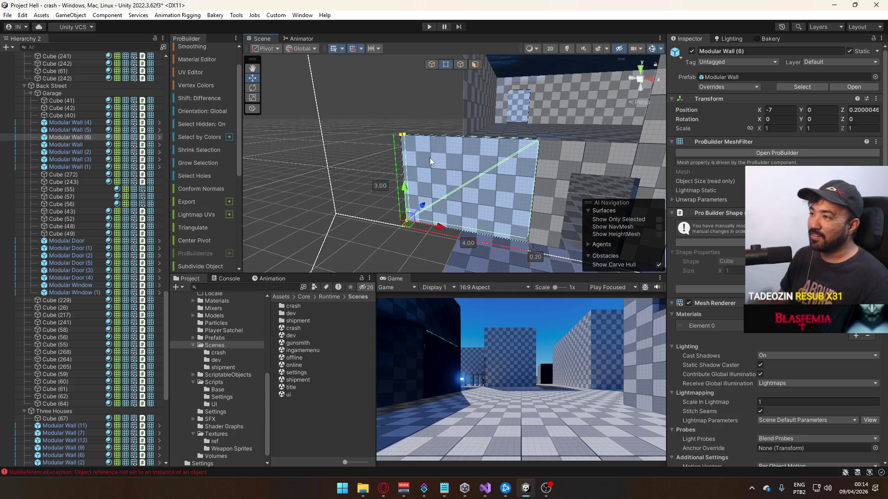
pyautogui.moveTo(442, 228); pyautogui.dragTo(499, 228)
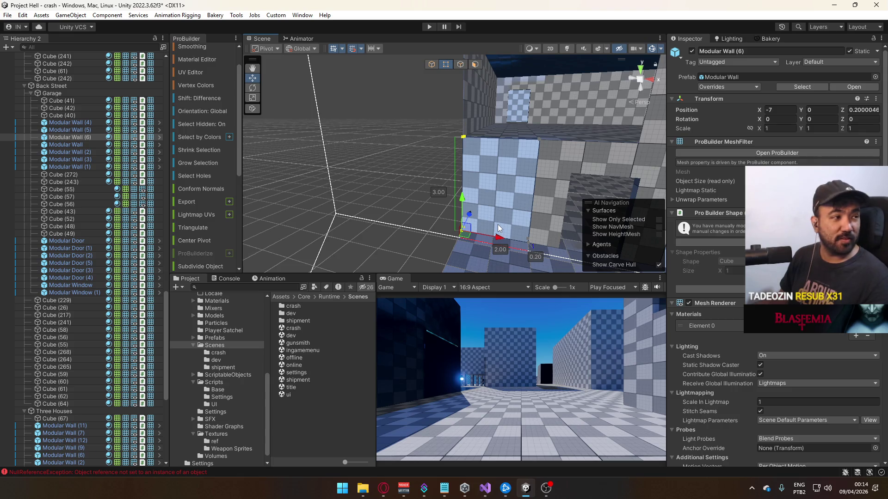
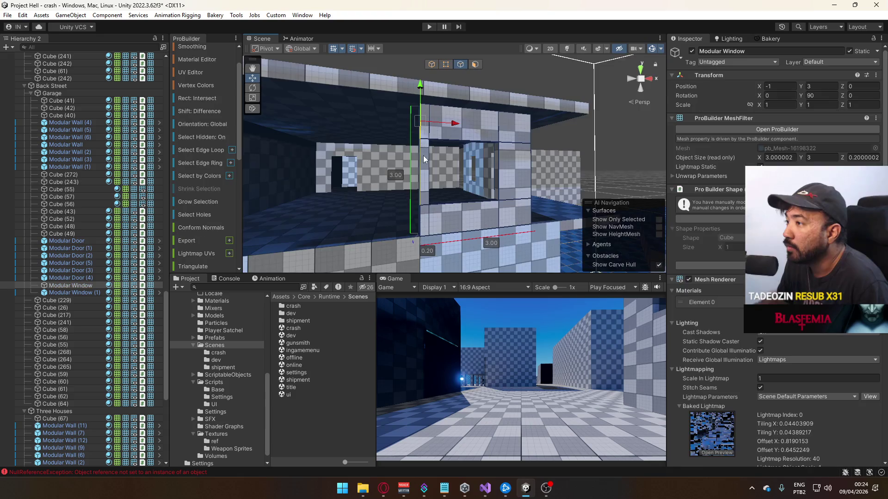
# Extrude the Modular Window wall's side face sideways to widen it to 6 units.
pyautogui.press('f')
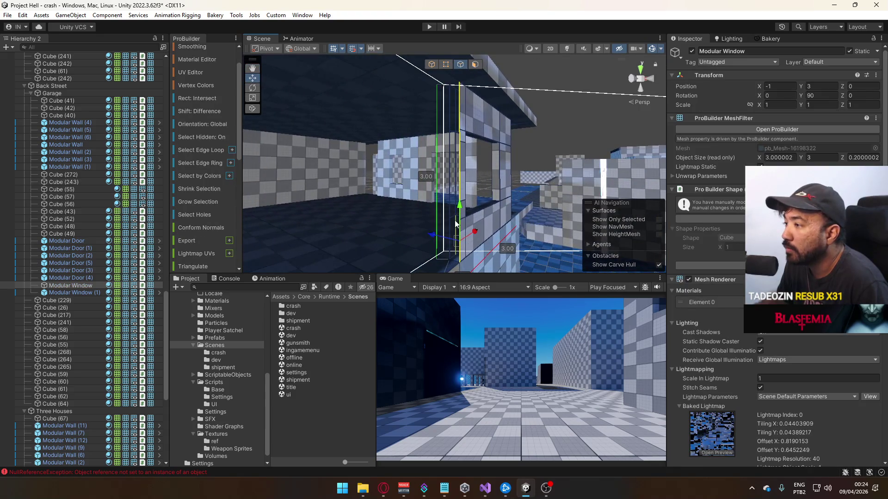
pyautogui.moveTo(448, 110)
pyautogui.mouseDown()
pyautogui.moveTo(480, 120)
pyautogui.moveTo(453, 113)
pyautogui.moveTo(467, 109)
pyautogui.moveTo(452, 129)
pyautogui.moveTo(420, 121)
pyautogui.mouseUp()
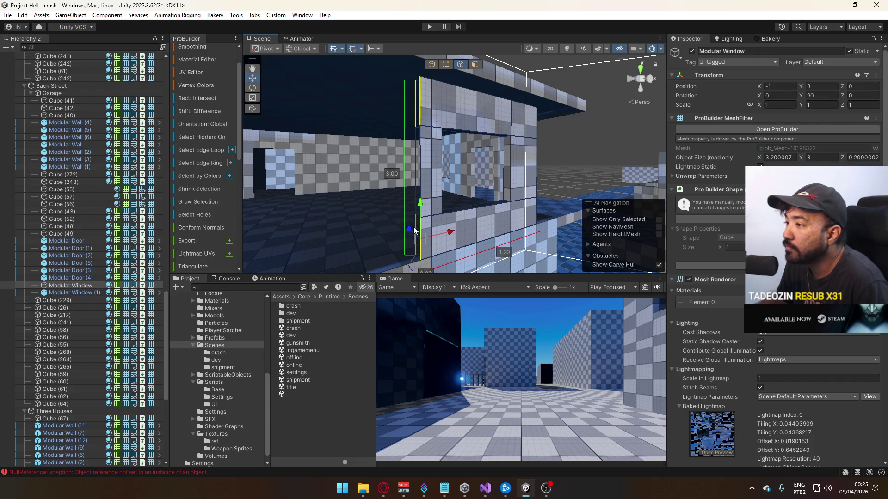
pyautogui.press('f')
pyautogui.moveTo(506, 200)
pyautogui.keyDown('shift'); pyautogui.mouseDown()
pyautogui.moveTo(447, 199)
pyautogui.moveTo(438, 215)
pyautogui.moveTo(343, 201)
pyautogui.mouseUp(); pyautogui.keyUp('shift')
pyautogui.scroll(3, 450, 205)
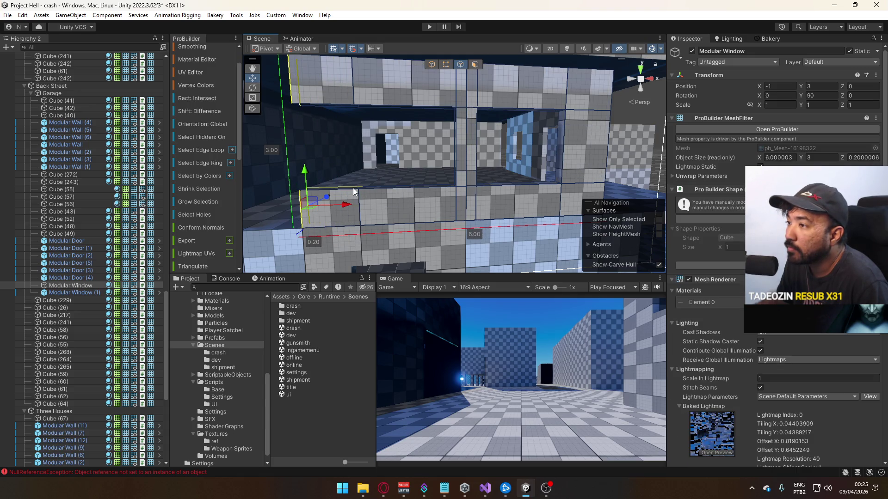
# Extrude the wall's top edges upward to build new wall above the window opening.
pyautogui.click(353, 188)
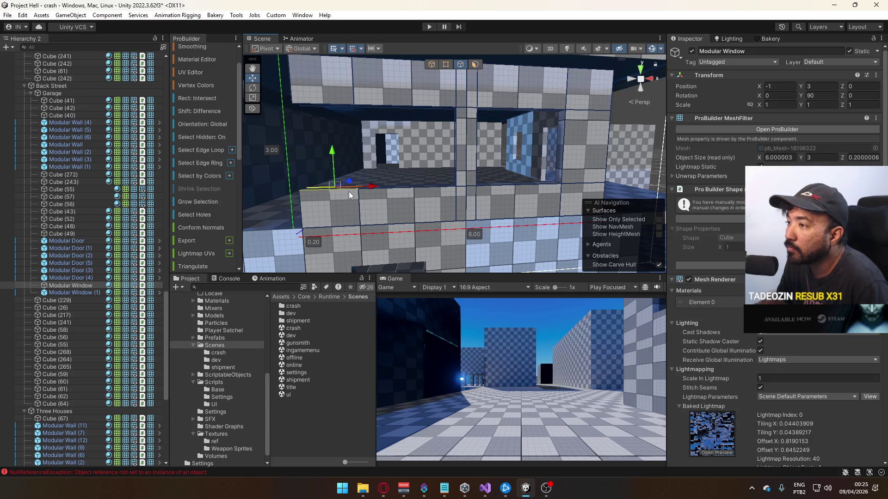
pyautogui.keyDown('shift'); pyautogui.moveTo(328, 160); pyautogui.dragTo(327, 73); pyautogui.keyUp('shift')
pyautogui.moveTo(353, 134)
pyautogui.keyDown('alt'); pyautogui.mouseDown()
pyautogui.moveTo(403, 190)
pyautogui.moveTo(405, 96)
pyautogui.mouseUp(); pyautogui.keyUp('alt')
pyautogui.moveTo(489, 148)
pyautogui.keyDown('shift'); pyautogui.mouseDown()
pyautogui.moveTo(493, 140)
pyautogui.moveTo(567, 173)
pyautogui.moveTo(414, 161)
pyautogui.moveTo(639, 203)
pyautogui.moveTo(495, 175)
pyautogui.moveTo(482, 150)
pyautogui.moveTo(444, 161)
pyautogui.moveTo(249, 160)
pyautogui.moveTo(301, 128)
pyautogui.mouseUp(); pyautogui.keyUp('shift')
pyautogui.click(426, 161)
pyautogui.click(446, 64)
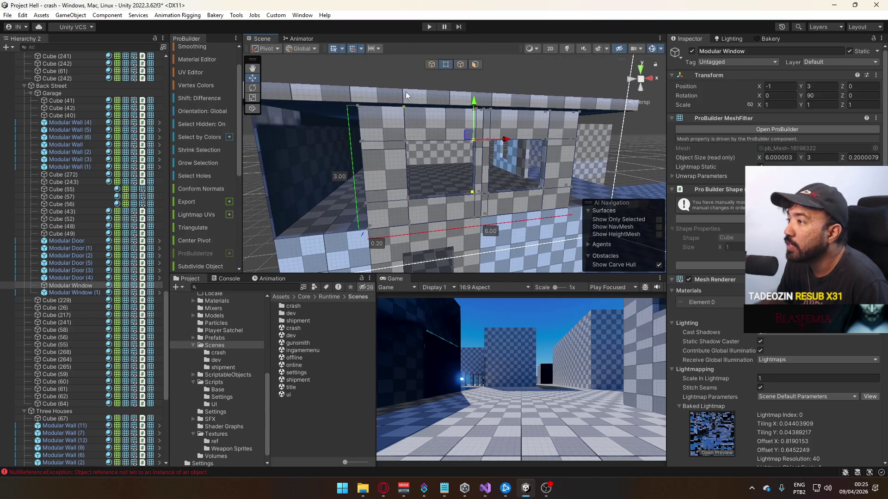
# Weld the wall's overlapping vertices, first 11 around the opening, then 8 more.
pyautogui.moveTo(310, 88); pyautogui.dragTo(470, 168)
pyautogui.hotkey('alt', 'v')
pyautogui.press('f')
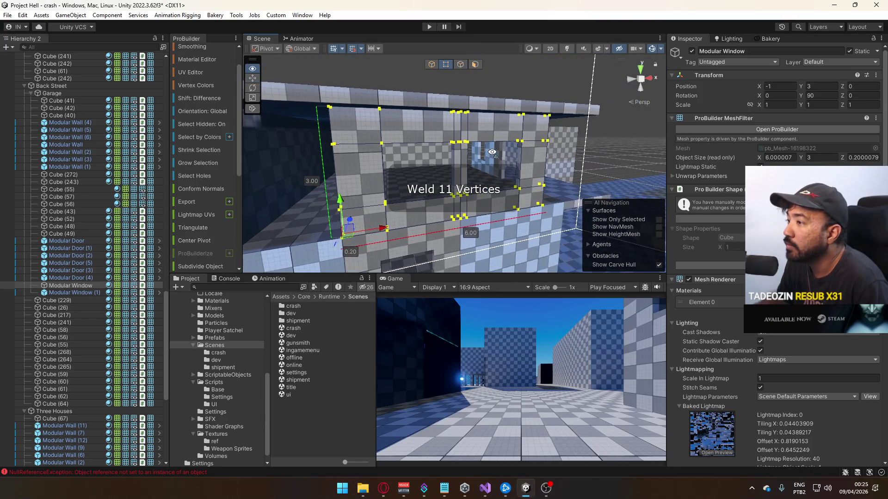
pyautogui.click(460, 65)
pyautogui.click(470, 154)
pyautogui.moveTo(454, 196)
pyautogui.mouseDown()
pyautogui.moveTo(483, 167)
pyautogui.moveTo(461, 196)
pyautogui.mouseUp()
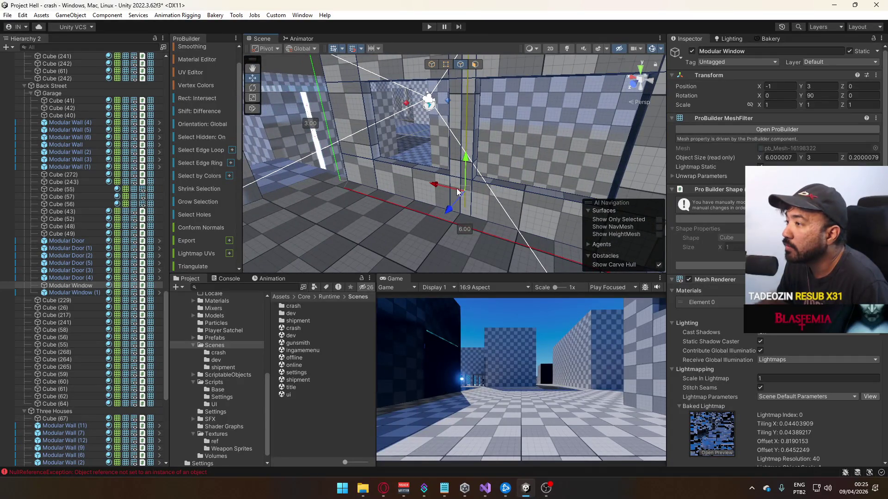
pyautogui.click(460, 182)
pyautogui.scroll(3, 457, 124)
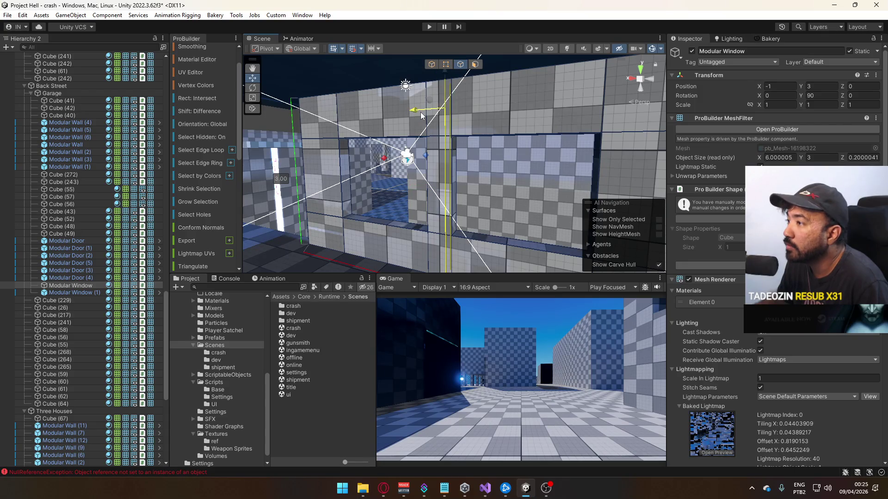
pyautogui.moveTo(413, 116)
pyautogui.mouseDown()
pyautogui.moveTo(466, 121)
pyautogui.moveTo(425, 76)
pyautogui.moveTo(487, 174)
pyautogui.mouseUp()
pyautogui.click(445, 65)
pyautogui.hotkey('alt', 'v')
# Slide the Modular Window wall along X to position -1.
pyautogui.click(431, 64)
pyautogui.moveTo(435, 69); pyautogui.dragTo(471, 165)
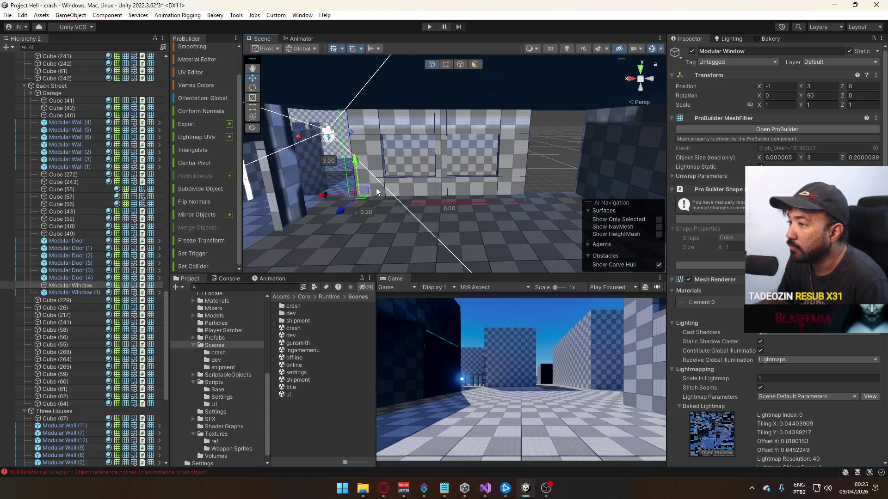
pyautogui.moveTo(327, 195); pyautogui.dragTo(367, 192)
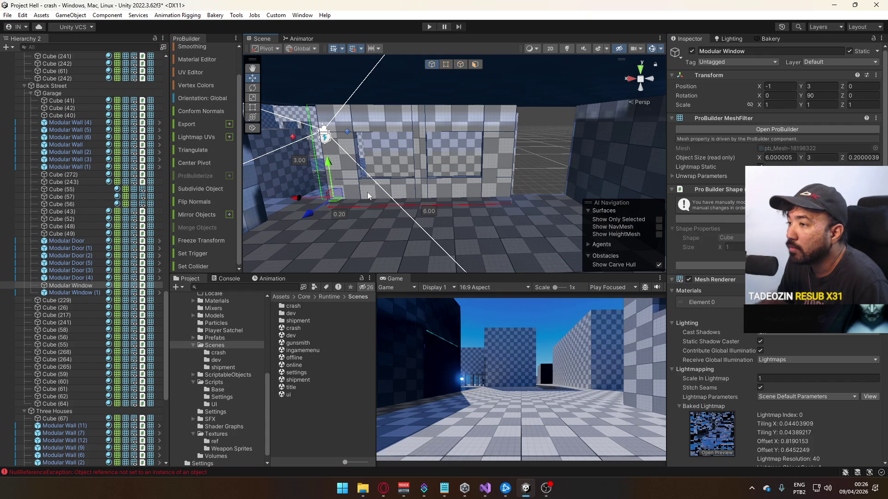
pyautogui.moveTo(304, 196)
pyautogui.mouseDown()
pyautogui.moveTo(334, 199)
pyautogui.moveTo(322, 199)
pyautogui.mouseUp()
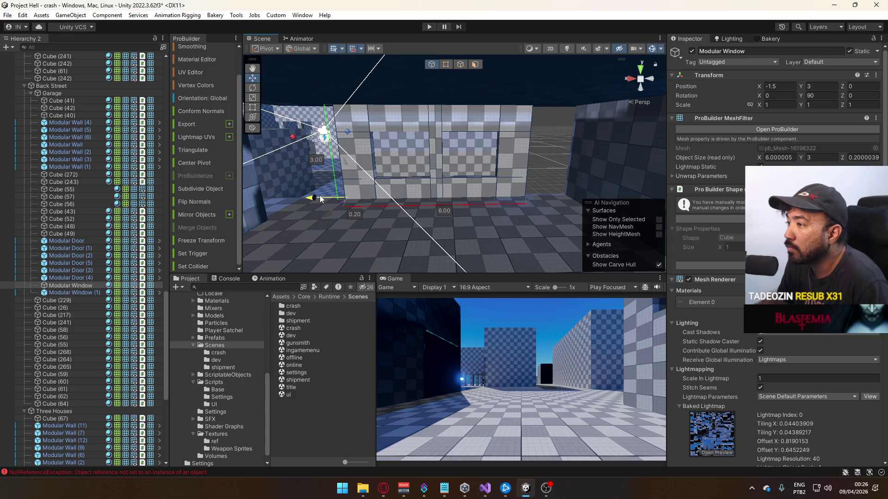
pyautogui.moveTo(322, 199); pyautogui.dragTo(305, 198)
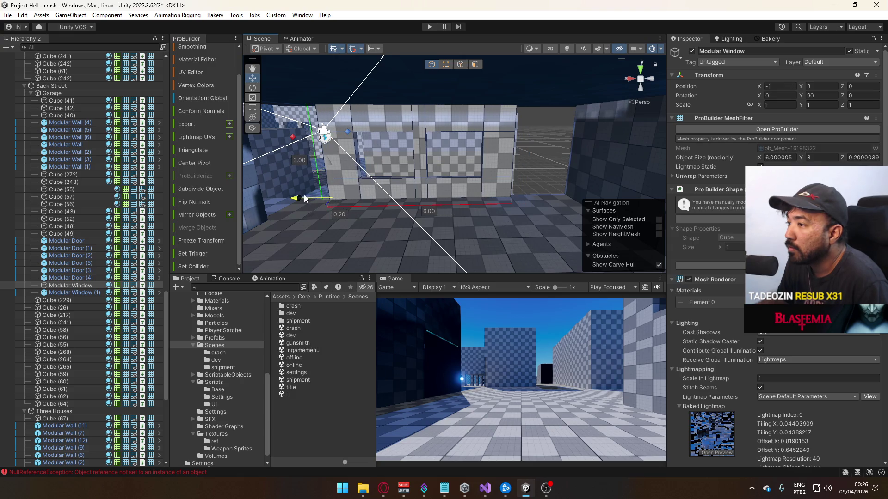
# Stretch the wall's right-side vertices to make it 7.00 wide.
pyautogui.click(447, 65)
pyautogui.moveTo(393, 91); pyautogui.dragTo(567, 217)
pyautogui.moveTo(475, 198); pyautogui.dragTo(491, 196)
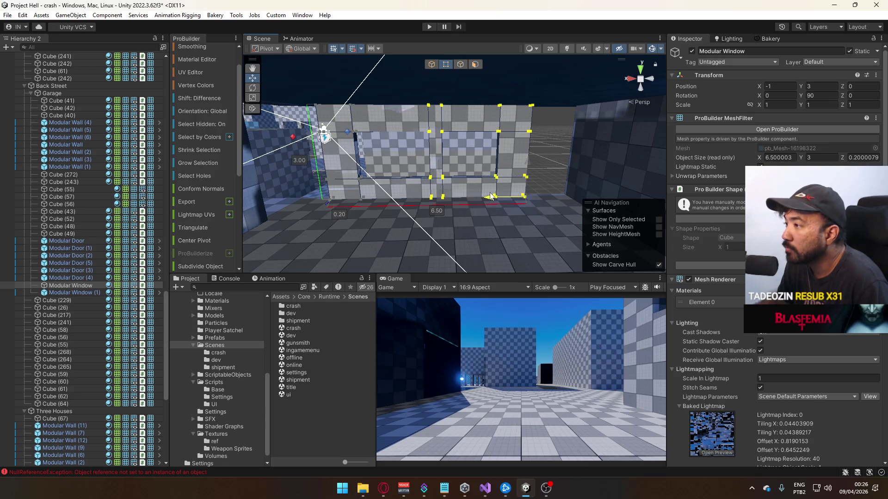
pyautogui.moveTo(491, 196); pyautogui.dragTo(512, 82)
pyautogui.moveTo(505, 197); pyautogui.dragTo(511, 199)
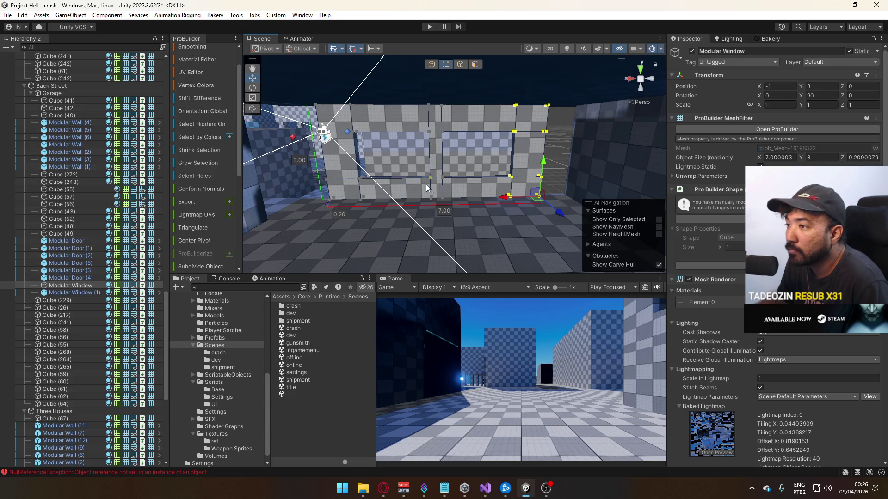
# Extend the wall's left and right ends until it measures exactly 9.00 wide.
pyautogui.moveTo(411, 93); pyautogui.dragTo(372, 240)
pyautogui.moveTo(367, 115)
pyautogui.mouseDown()
pyautogui.moveTo(335, 116)
pyautogui.moveTo(515, 105)
pyautogui.mouseUp()
pyautogui.moveTo(531, 152); pyautogui.dragTo(550, 203)
pyautogui.moveTo(486, 197)
pyautogui.mouseDown()
pyautogui.moveTo(514, 194)
pyautogui.moveTo(478, 207)
pyautogui.moveTo(391, 188)
pyautogui.mouseUp()
pyautogui.press('f')
pyautogui.click(427, 67)
pyautogui.moveTo(410, 82)
pyautogui.mouseDown()
pyautogui.moveTo(327, 132)
pyautogui.moveTo(203, 136)
pyautogui.moveTo(460, 118)
pyautogui.moveTo(466, 71)
pyautogui.mouseUp()
pyautogui.click(461, 115)
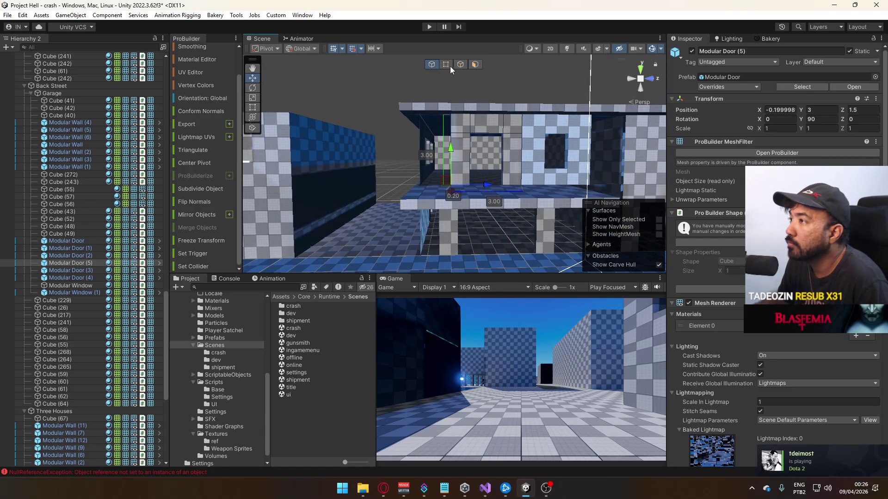
# Inspect the Modular Door in the wall frame up close.
pyautogui.click(447, 63)
pyautogui.moveTo(442, 119)
pyautogui.mouseDown()
pyautogui.moveTo(476, 141)
pyautogui.moveTo(441, 156)
pyautogui.moveTo(507, 134)
pyautogui.moveTo(493, 155)
pyautogui.mouseUp()
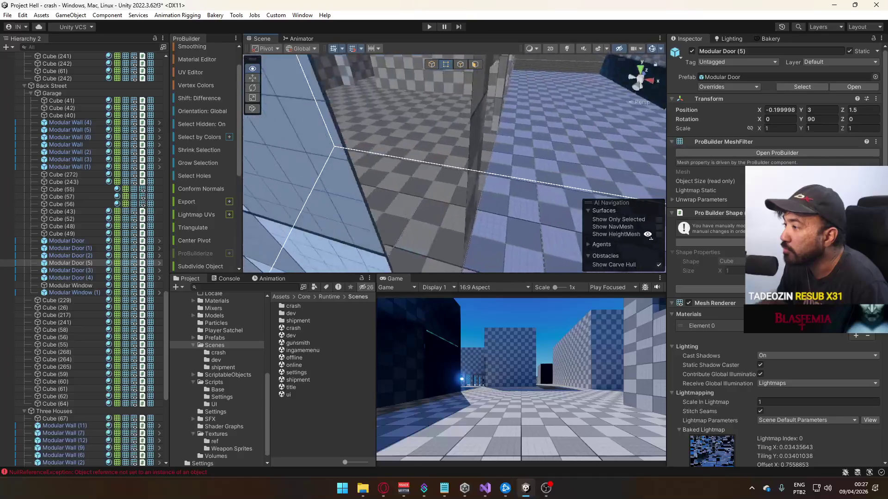
pyautogui.click(434, 170)
pyautogui.moveTo(434, 170)
pyautogui.mouseDown()
pyautogui.moveTo(418, 129)
pyautogui.moveTo(534, 158)
pyautogui.moveTo(504, 156)
pyautogui.moveTo(548, 149)
pyautogui.moveTo(465, 186)
pyautogui.moveTo(451, 242)
pyautogui.moveTo(468, 195)
pyautogui.moveTo(421, 162)
pyautogui.mouseUp()
pyautogui.scroll(-3, 467, 187)
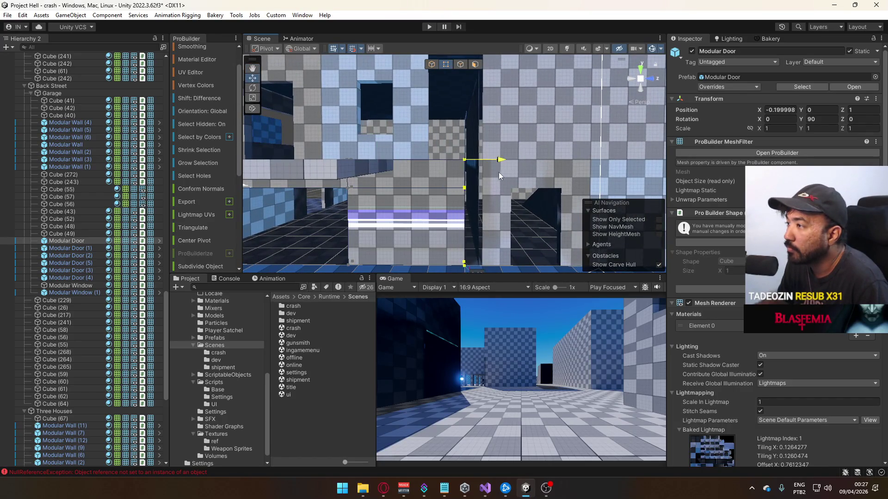
# Move Modular Window (1) along Z from 7.5 to 4.5.
pyautogui.click(514, 174)
pyautogui.press('f')
pyautogui.keyDown('alt'); pyautogui.moveTo(444, 139); pyautogui.dragTo(411, 123); pyautogui.keyUp('alt')
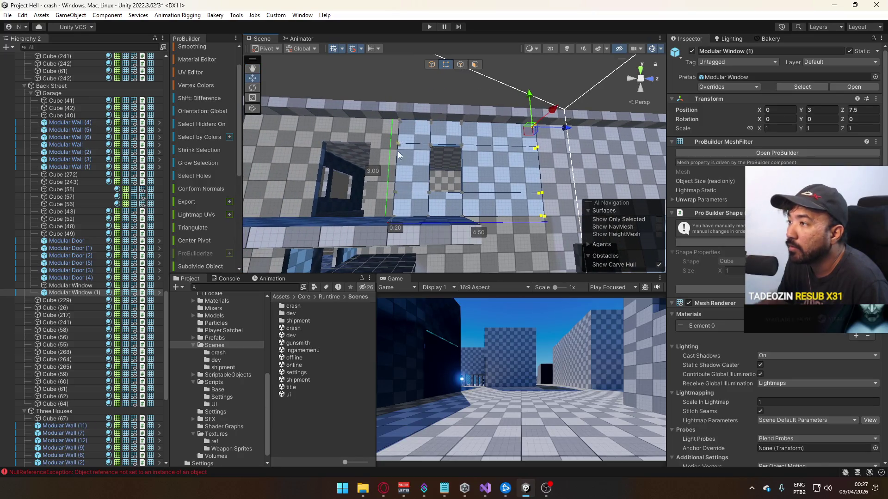
pyautogui.keyDown('alt'); pyautogui.moveTo(396, 193); pyautogui.dragTo(412, 215); pyautogui.keyUp('alt')
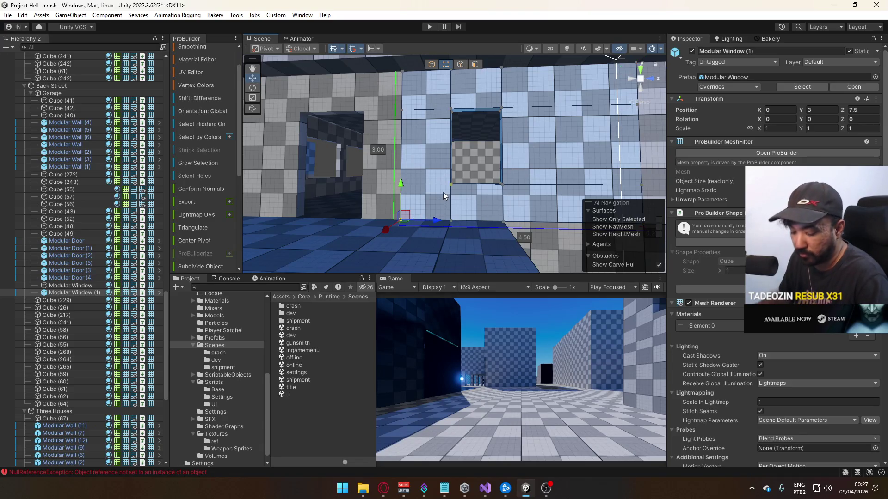
pyautogui.hotkey('ctrl', 'z')
pyautogui.keyDown('alt'); pyautogui.moveTo(443, 193); pyautogui.dragTo(476, 200); pyautogui.keyUp('alt')
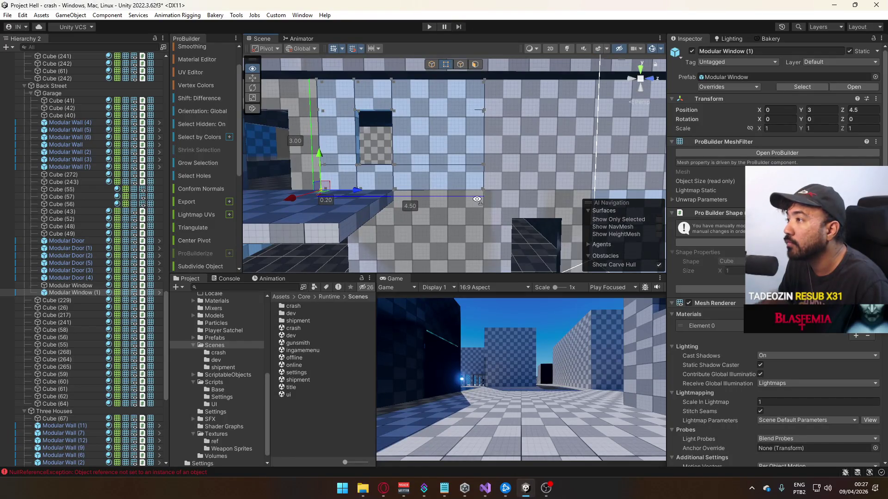
pyautogui.keyDown('alt'); pyautogui.moveTo(477, 199); pyautogui.dragTo(466, 236); pyautogui.keyUp('alt')
# Check the door and window placement, framing Modular Door (5) in its wall.
pyautogui.click(478, 206)
pyautogui.moveTo(477, 206)
pyautogui.keyDown('alt'); pyautogui.mouseDown()
pyautogui.moveTo(499, 209)
pyautogui.moveTo(468, 200)
pyautogui.moveTo(431, 204)
pyautogui.moveTo(510, 190)
pyautogui.mouseUp(); pyautogui.keyUp('alt')
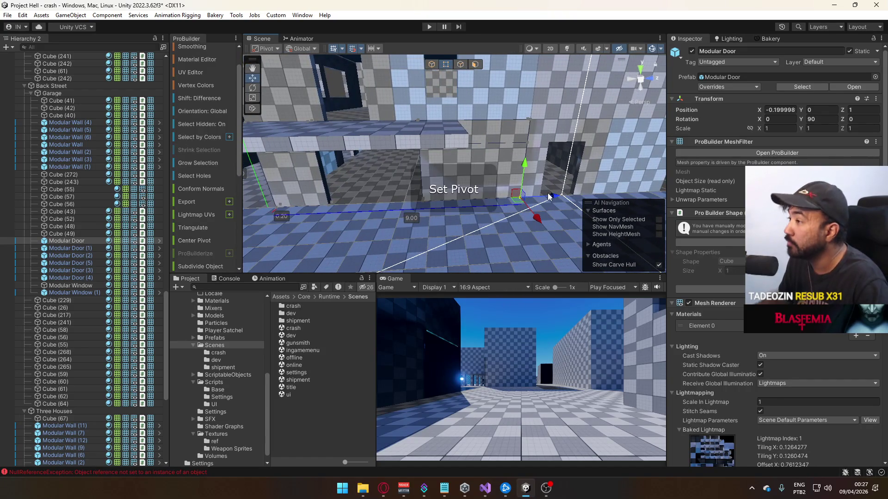
pyautogui.keyDown('alt'); pyautogui.moveTo(512, 118); pyautogui.dragTo(486, 144); pyautogui.keyUp('alt')
pyautogui.click(486, 143)
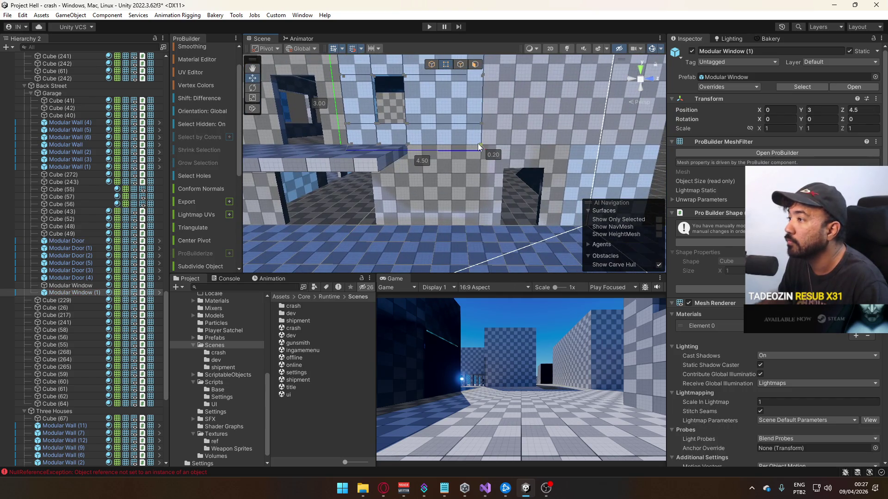
pyautogui.keyDown('alt'); pyautogui.moveTo(450, 151); pyautogui.dragTo(451, 124); pyautogui.keyUp('alt')
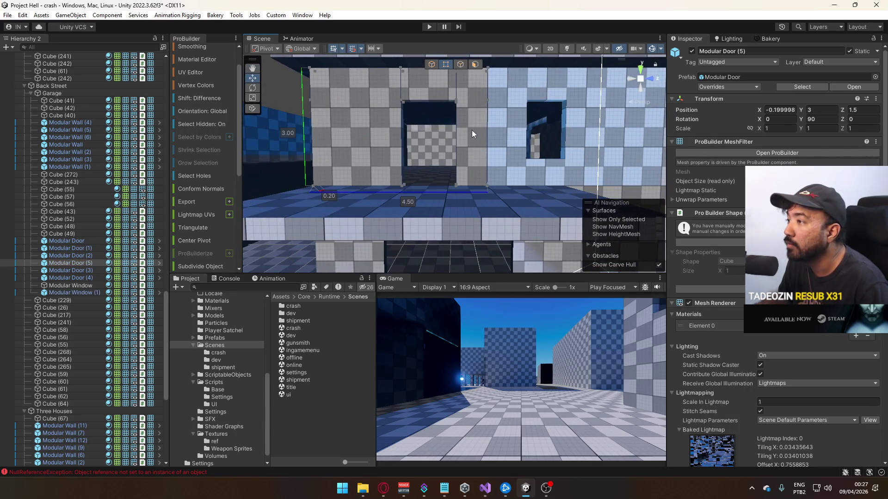
pyautogui.keyDown('alt'); pyautogui.moveTo(476, 154); pyautogui.dragTo(475, 155); pyautogui.keyUp('alt')
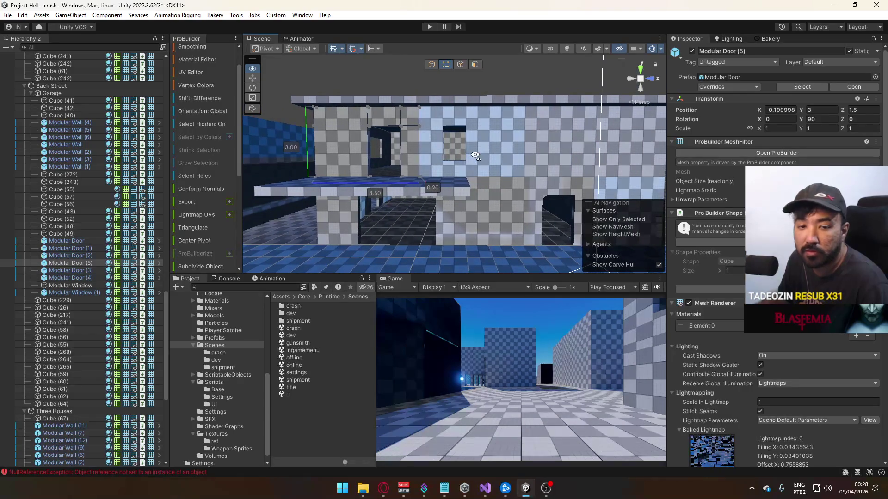
pyautogui.scroll(10, 475, 155)
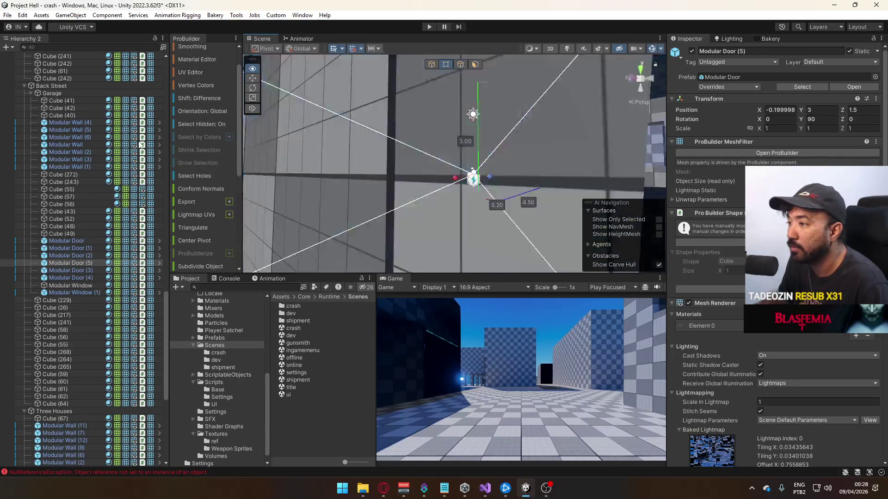
pyautogui.press('f')
pyautogui.moveTo(440, 162)
pyautogui.keyDown('alt'); pyautogui.mouseDown()
pyautogui.moveTo(572, 165)
pyautogui.moveTo(447, 152)
pyautogui.mouseUp(); pyautogui.keyUp('alt')
pyautogui.press('f')
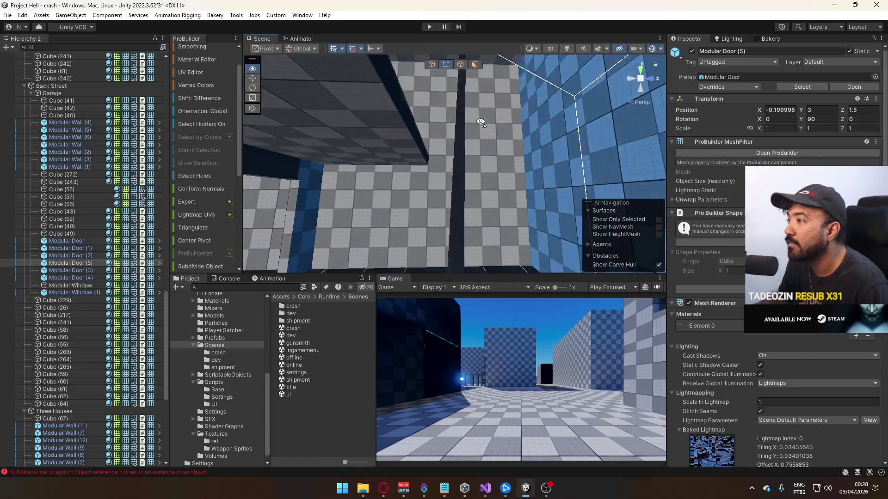
pyautogui.moveTo(286, 153)
pyautogui.keyDown('alt'); pyautogui.mouseDown()
pyautogui.moveTo(367, 154)
pyautogui.moveTo(588, 208)
pyautogui.moveTo(390, 228)
pyautogui.moveTo(450, 198)
pyautogui.moveTo(439, 167)
pyautogui.moveTo(294, 187)
pyautogui.moveTo(414, 206)
pyautogui.moveTo(392, 95)
pyautogui.moveTo(477, 104)
pyautogui.mouseUp(); pyautogui.keyUp('alt')
# Shorten floor Cube (53) to about 6.3 deep along Z.
pyautogui.click(478, 172)
pyautogui.moveTo(478, 173)
pyautogui.mouseDown()
pyautogui.moveTo(698, 184)
pyautogui.moveTo(667, 184)
pyautogui.mouseUp()
pyautogui.moveTo(488, 168)
pyautogui.keyDown('alt'); pyautogui.mouseDown()
pyautogui.moveTo(530, 188)
pyautogui.moveTo(567, 170)
pyautogui.moveTo(259, 123)
pyautogui.moveTo(430, 106)
pyautogui.mouseUp(); pyautogui.keyUp('alt')
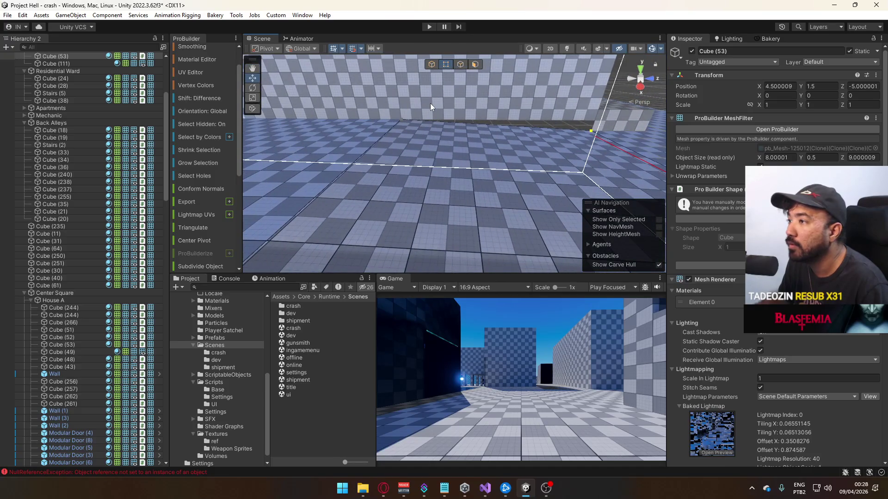
pyautogui.moveTo(516, 138)
pyautogui.keyDown('alt'); pyautogui.mouseDown()
pyautogui.moveTo(258, 148)
pyautogui.moveTo(331, 162)
pyautogui.moveTo(524, 162)
pyautogui.moveTo(585, 203)
pyautogui.moveTo(426, 223)
pyautogui.mouseUp(); pyautogui.keyUp('alt')
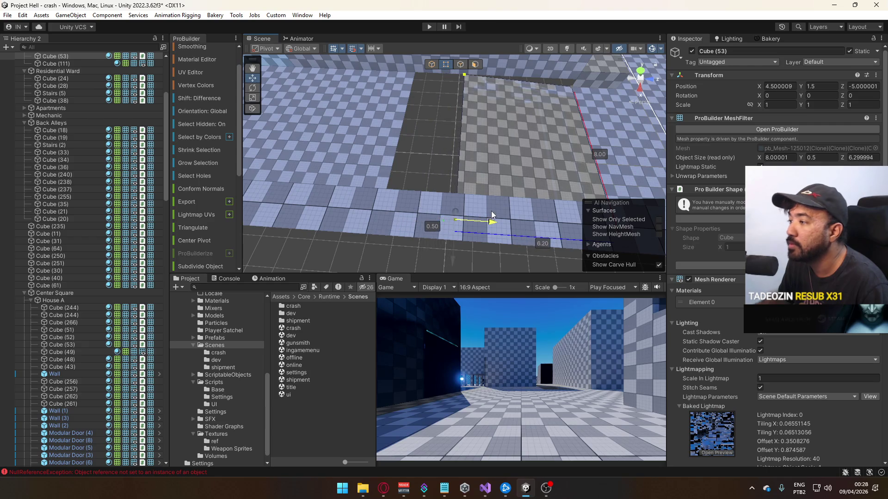
# Slide Cube (61) along Z to cover the floor gap.
pyautogui.click(497, 214)
pyautogui.moveTo(497, 213)
pyautogui.keyDown('alt'); pyautogui.mouseDown()
pyautogui.moveTo(511, 164)
pyautogui.moveTo(382, 121)
pyautogui.moveTo(391, 142)
pyautogui.moveTo(447, 189)
pyautogui.moveTo(502, 189)
pyautogui.moveTo(481, 125)
pyautogui.mouseUp(); pyautogui.keyUp('alt')
pyautogui.click(462, 185)
pyautogui.click(435, 185)
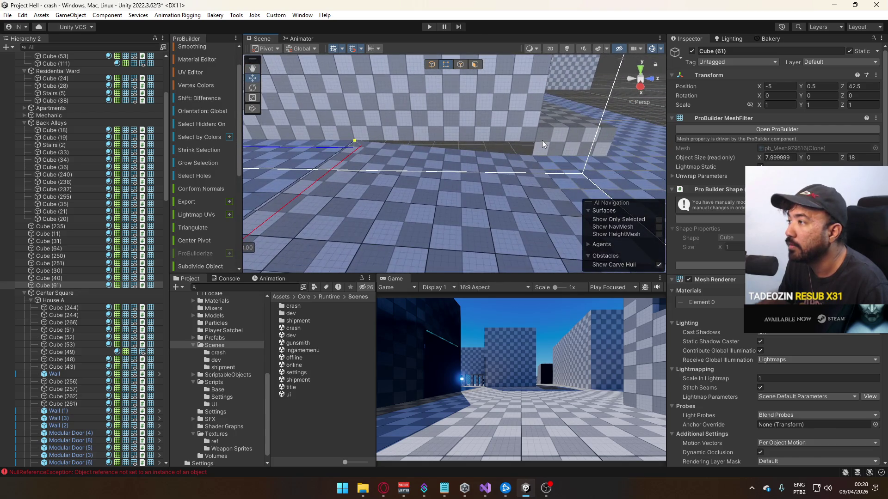
pyautogui.moveTo(531, 140)
pyautogui.keyDown('alt'); pyautogui.mouseDown()
pyautogui.moveTo(356, 95)
pyautogui.moveTo(287, 92)
pyautogui.mouseUp(); pyautogui.keyUp('alt')
pyautogui.click(454, 127)
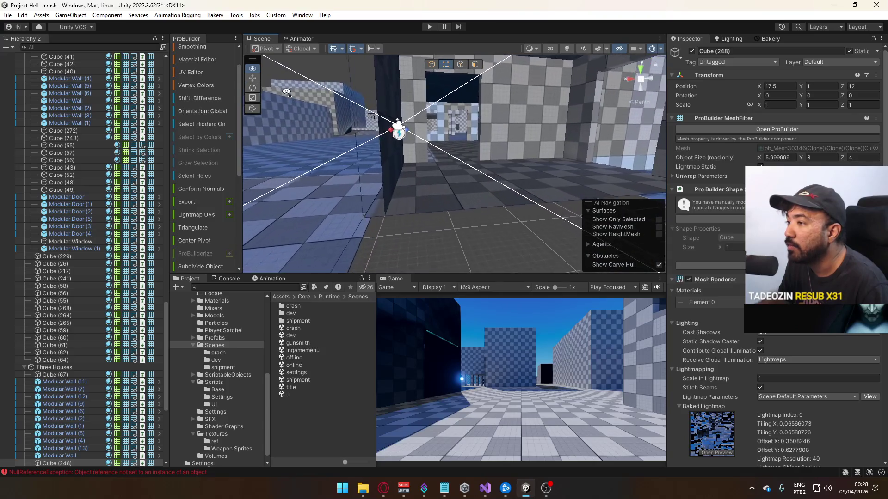
# Extrude Modular Wall (10) and floor strip Cube (248) up into a 3.5-high wall.
pyautogui.press('f')
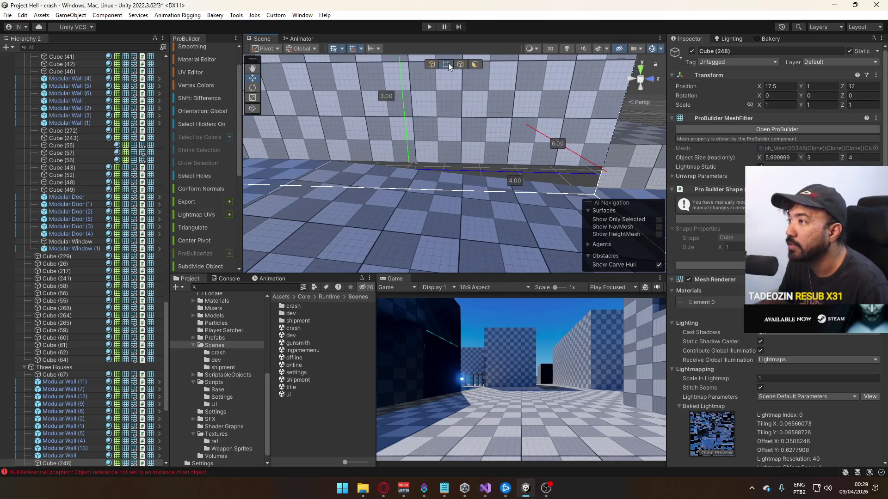
pyautogui.click(395, 115)
pyautogui.press('f')
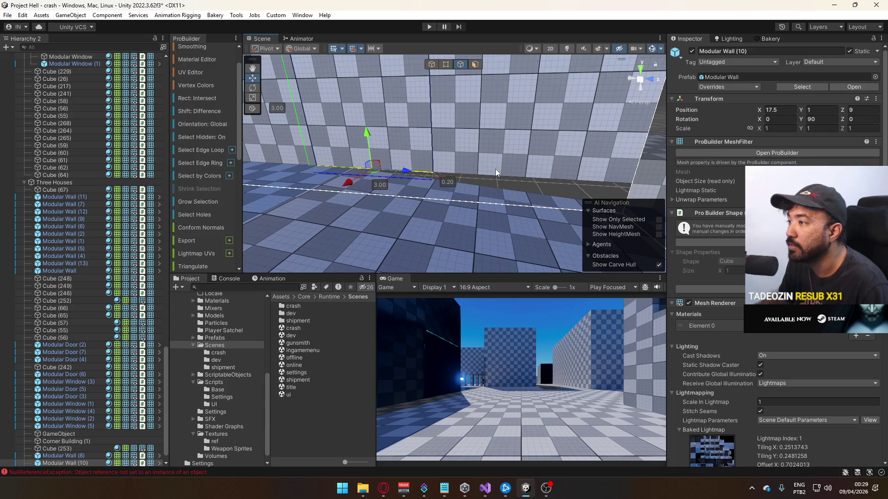
pyautogui.keyDown('shift'); pyautogui.click(496, 170); pyautogui.keyUp('shift')
pyautogui.hotkey('ctrl', 'e')
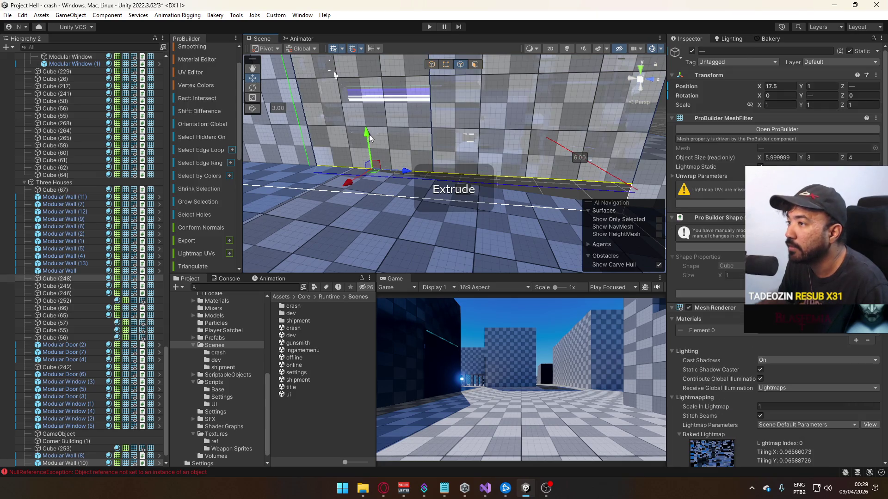
pyautogui.press('d')
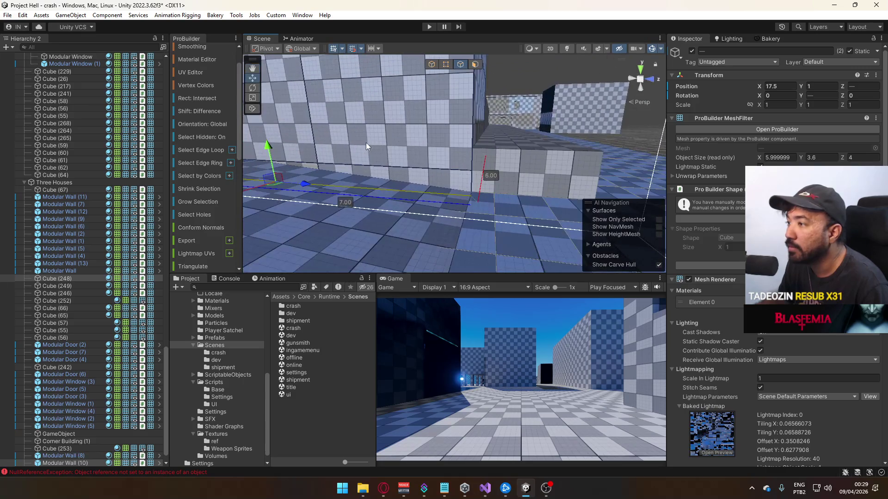
pyautogui.press('f')
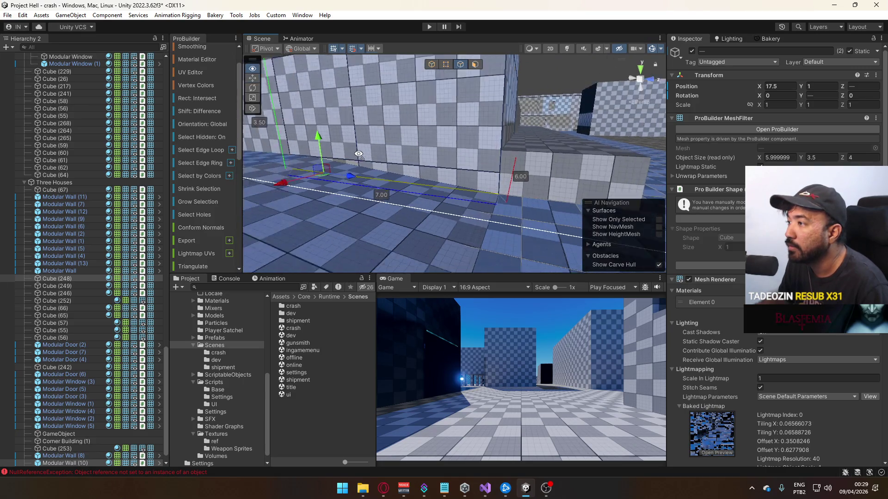
pyautogui.click(432, 65)
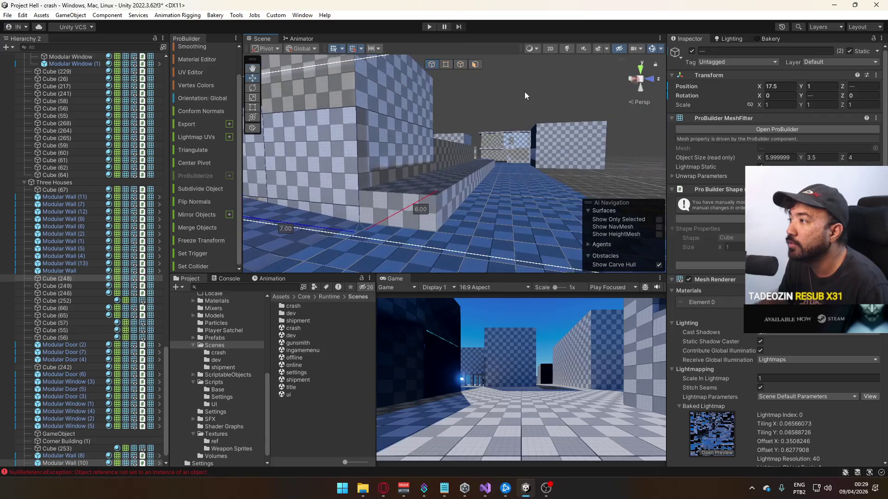
# Select the long wall Cube (111) and shift it along its length.
pyautogui.press('w')
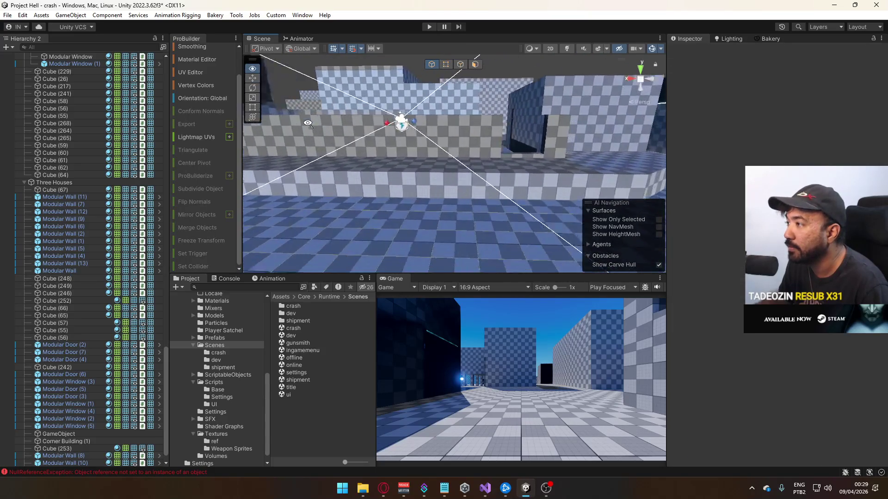
pyautogui.press('s')
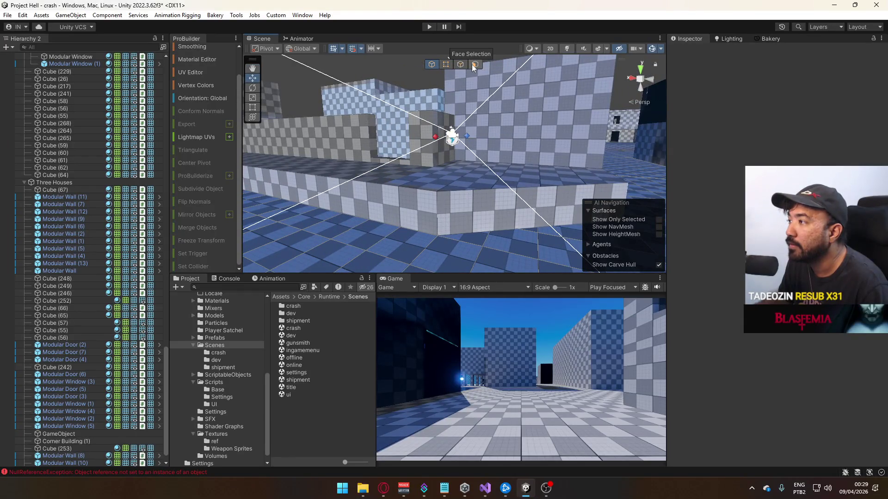
pyautogui.press('w')
pyautogui.press('w')
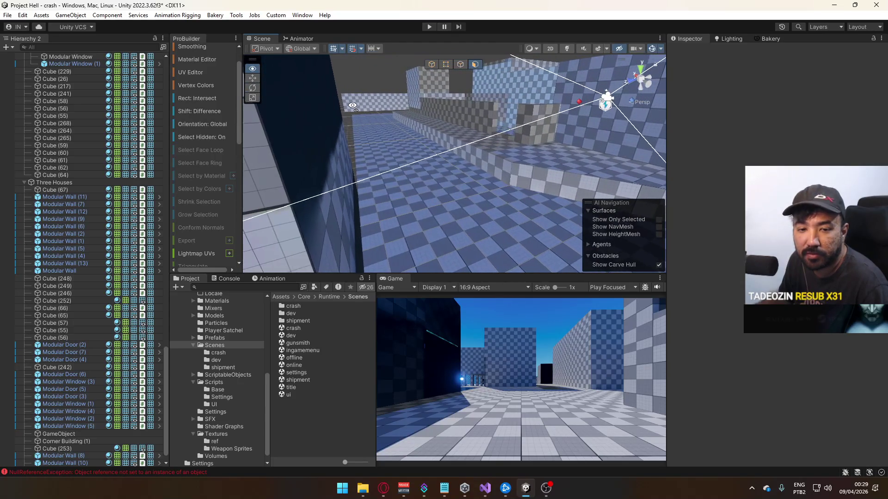
pyautogui.press('s')
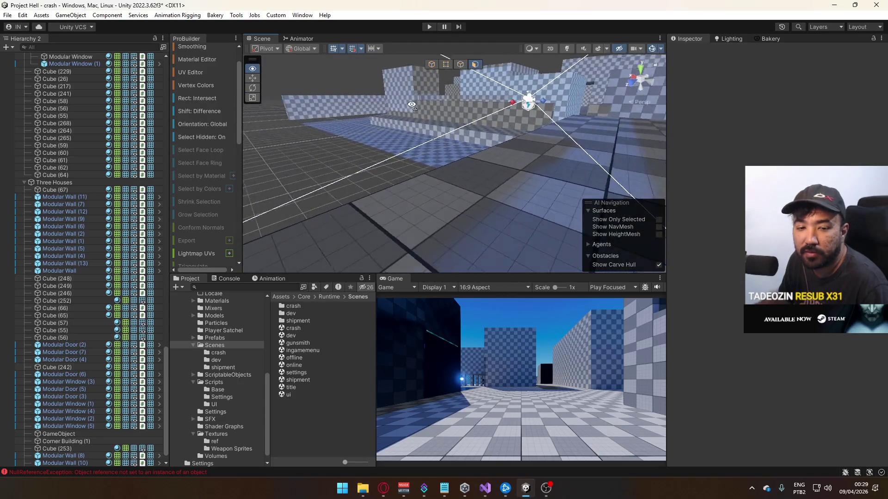
pyautogui.press('w')
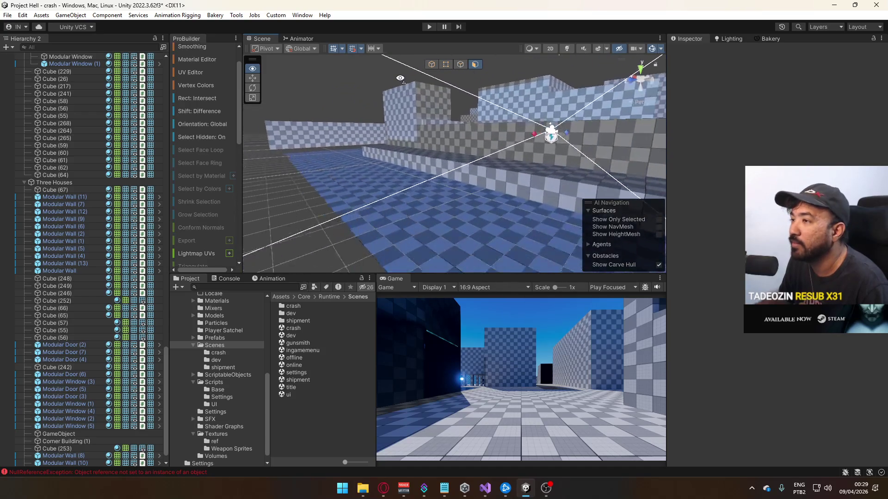
pyautogui.click(306, 130)
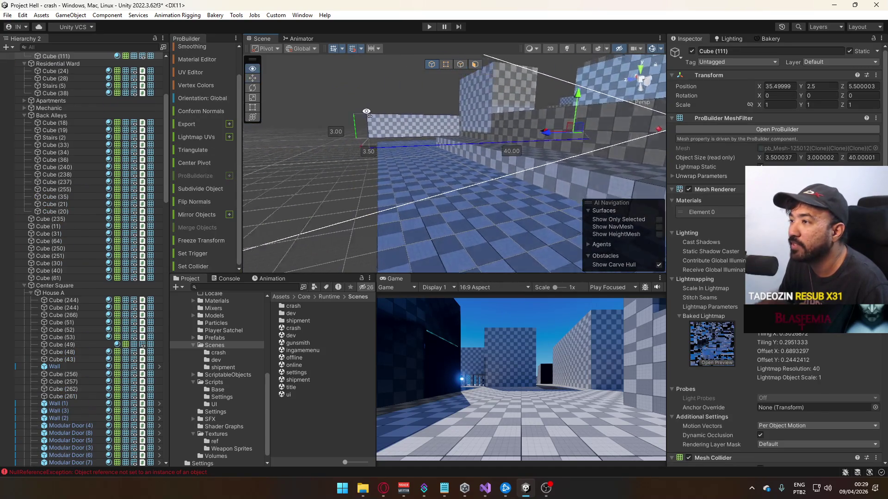
pyautogui.press('w')
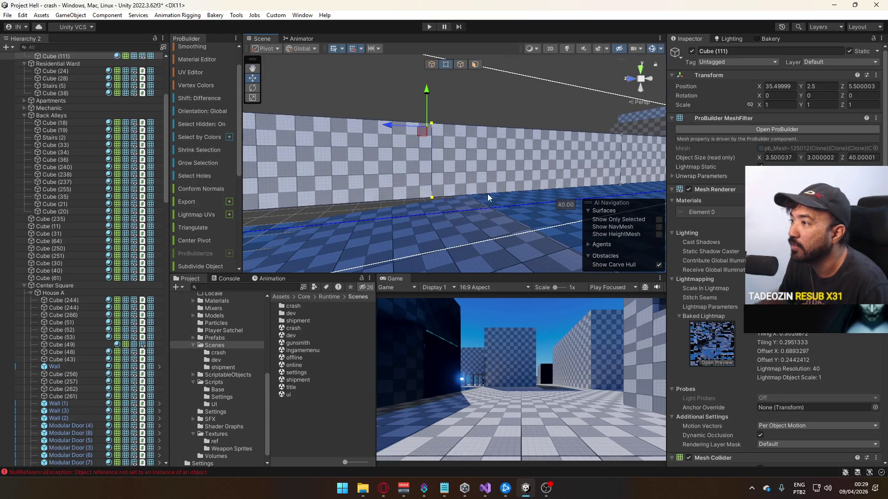
pyautogui.moveTo(392, 127); pyautogui.dragTo(400, 129)
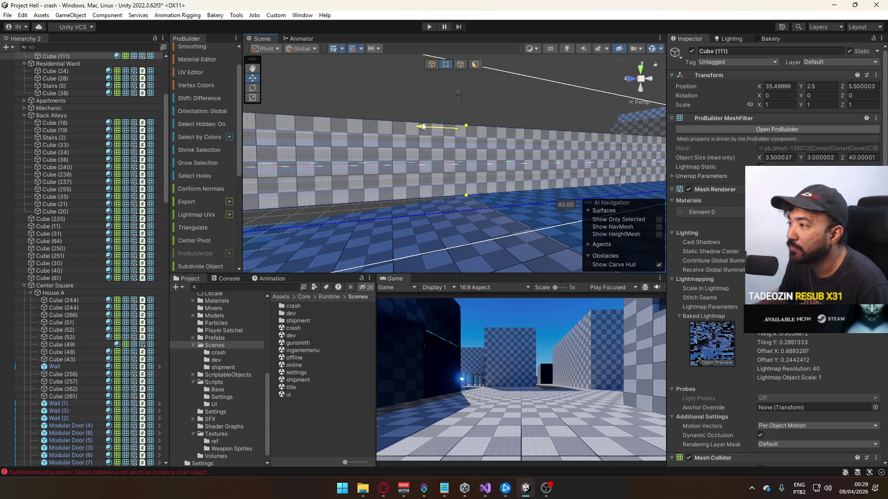
pyautogui.press('s')
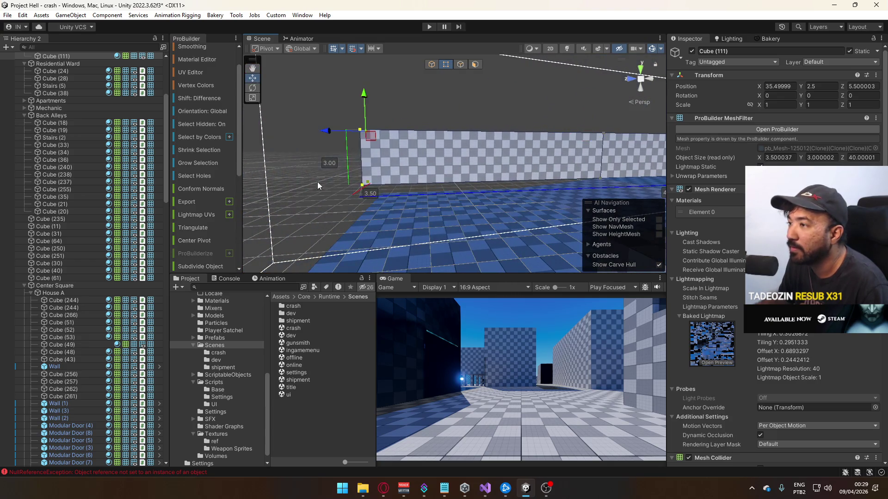
pyautogui.press('a')
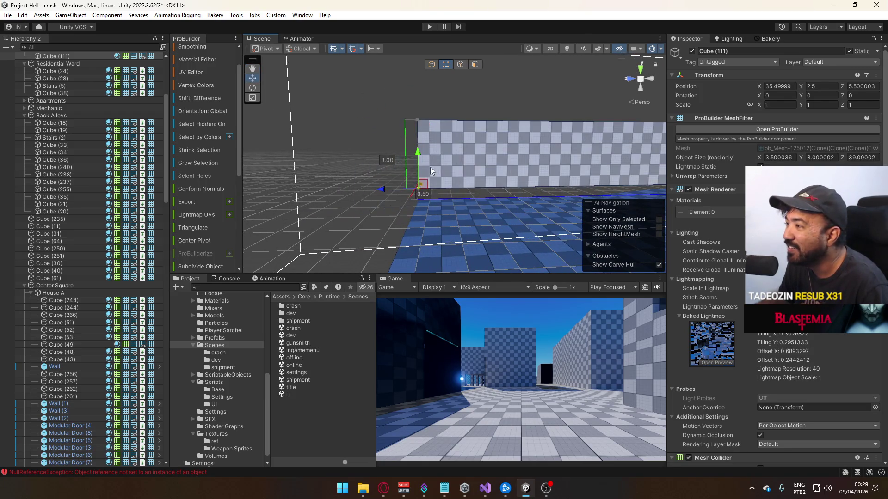
pyautogui.press('d')
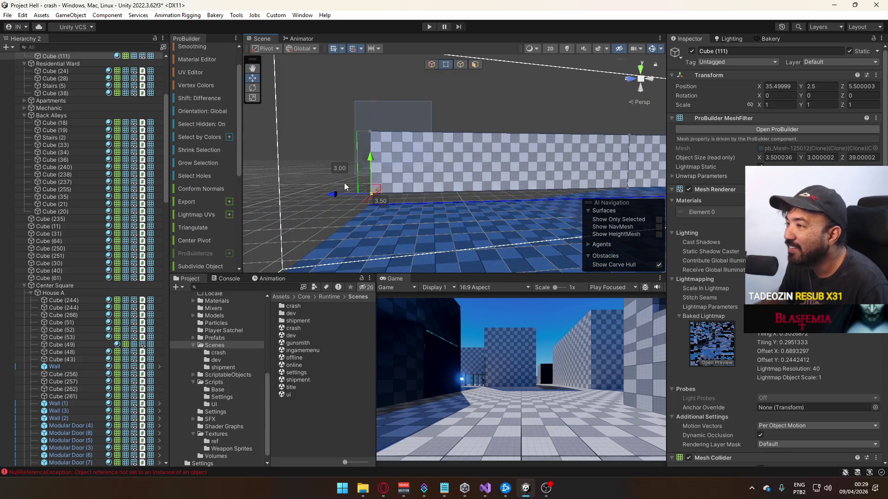
pyautogui.press('w')
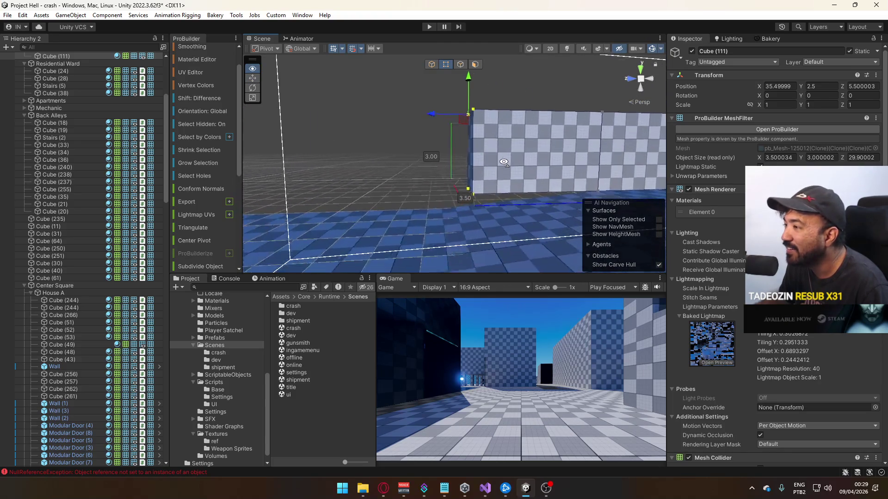
# Extend Cube (111)'s end face to length 31 and raise it to 3.5 high.
pyautogui.moveTo(420, 117); pyautogui.dragTo(393, 121)
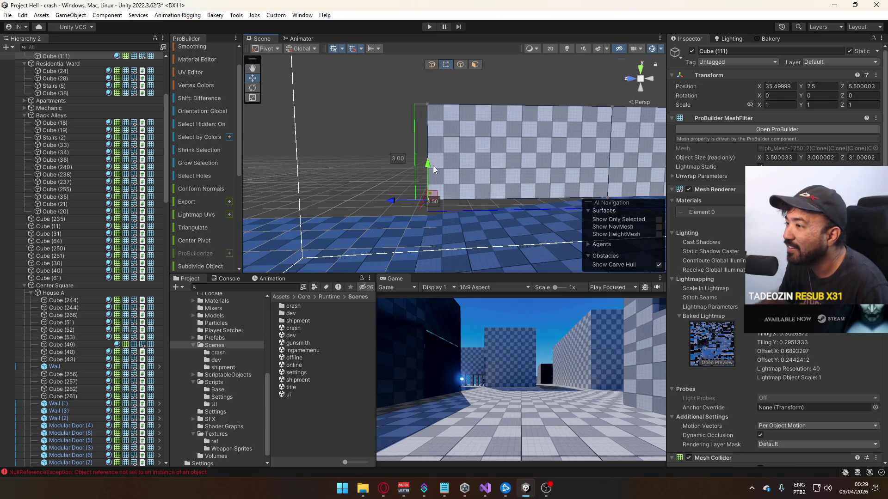
pyautogui.moveTo(429, 96)
pyautogui.mouseDown()
pyautogui.moveTo(431, 110)
pyautogui.moveTo(464, 91)
pyautogui.mouseUp()
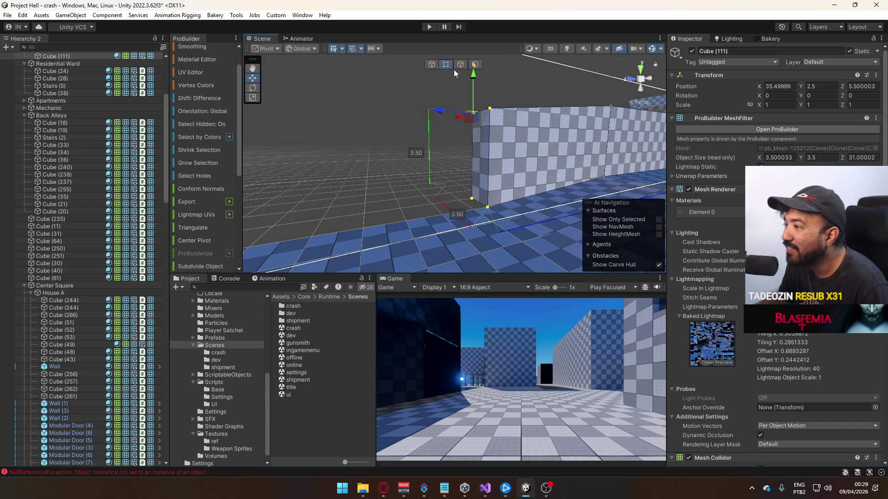
pyautogui.moveTo(487, 159)
pyautogui.mouseDown()
pyautogui.moveTo(492, 210)
pyautogui.moveTo(539, 177)
pyautogui.mouseUp()
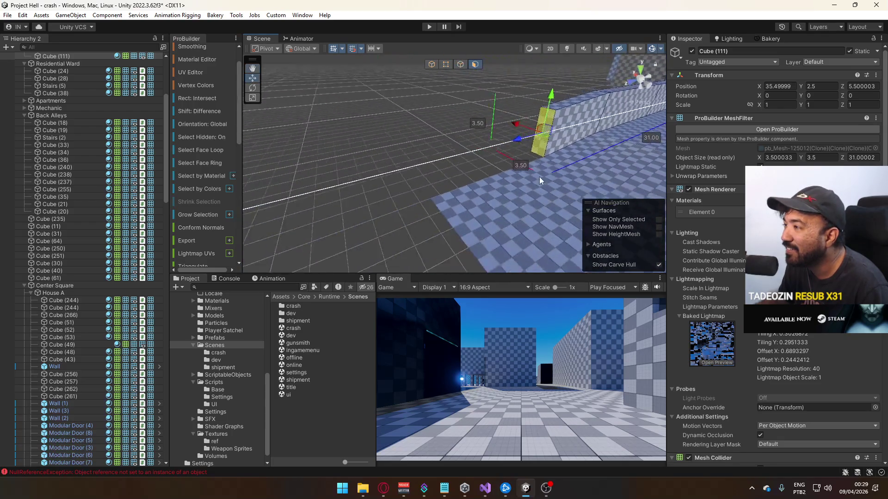
pyautogui.moveTo(521, 144); pyautogui.dragTo(523, 145)
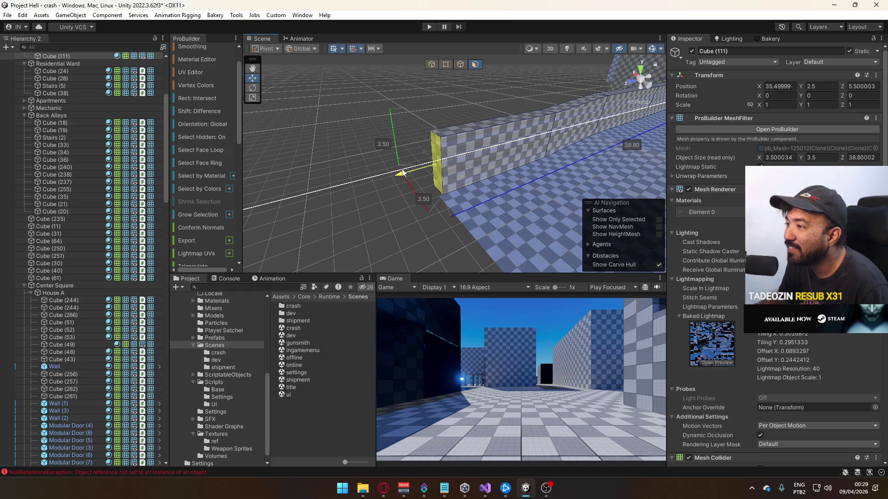
# Turn on scene lighting in the view and fly close to the walls.
pyautogui.click(429, 70)
pyautogui.moveTo(428, 70)
pyautogui.mouseDown()
pyautogui.moveTo(618, 92)
pyautogui.moveTo(511, 52)
pyautogui.mouseUp()
pyautogui.click(565, 49)
pyautogui.moveTo(444, 74)
pyautogui.mouseDown()
pyautogui.moveTo(485, 88)
pyautogui.moveTo(424, 65)
pyautogui.moveTo(310, 95)
pyautogui.moveTo(529, 43)
pyautogui.moveTo(744, 96)
pyautogui.moveTo(620, 85)
pyautogui.moveTo(431, 139)
pyautogui.moveTo(440, 66)
pyautogui.mouseUp()
pyautogui.click(431, 138)
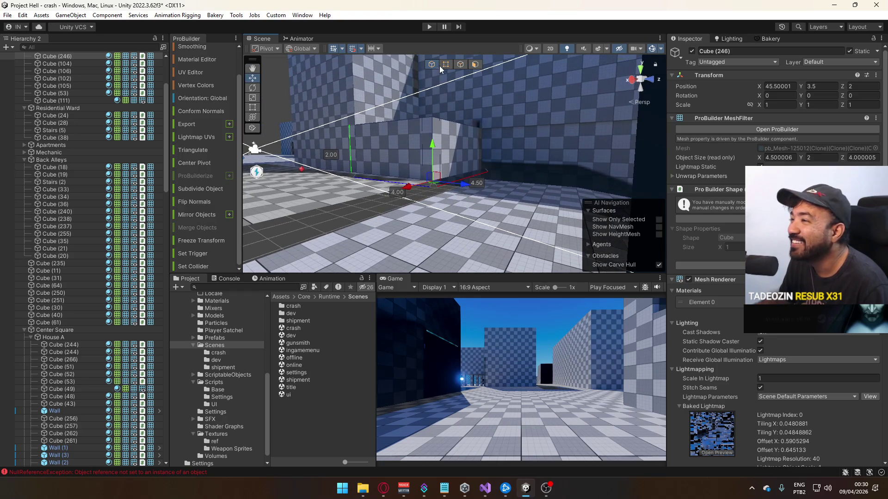
# Raise Cube (246)'s top vertices to 2.5 high and set its pivot to the bottom corner.
pyautogui.moveTo(543, 127); pyautogui.dragTo(546, 131)
pyautogui.moveTo(489, 98)
pyautogui.mouseDown()
pyautogui.moveTo(493, 86)
pyautogui.moveTo(350, 72)
pyautogui.moveTo(451, 74)
pyautogui.mouseUp()
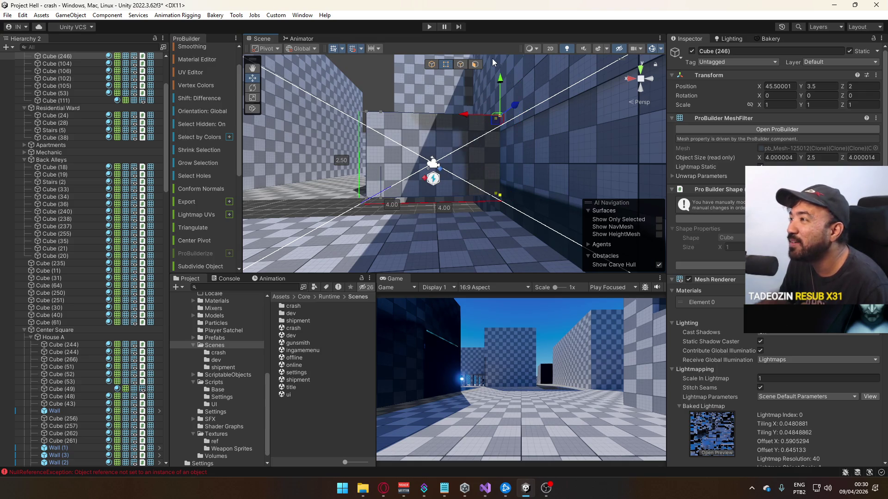
pyautogui.click(503, 192)
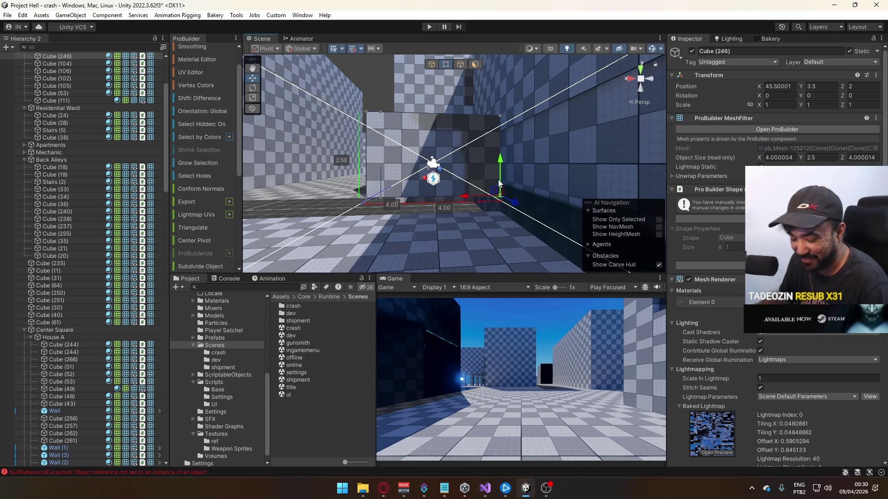
pyautogui.hotkey('ctrl', 'j')
# Lift the floor piece's top edge up into a 1-unit ramp.
pyautogui.click(431, 64)
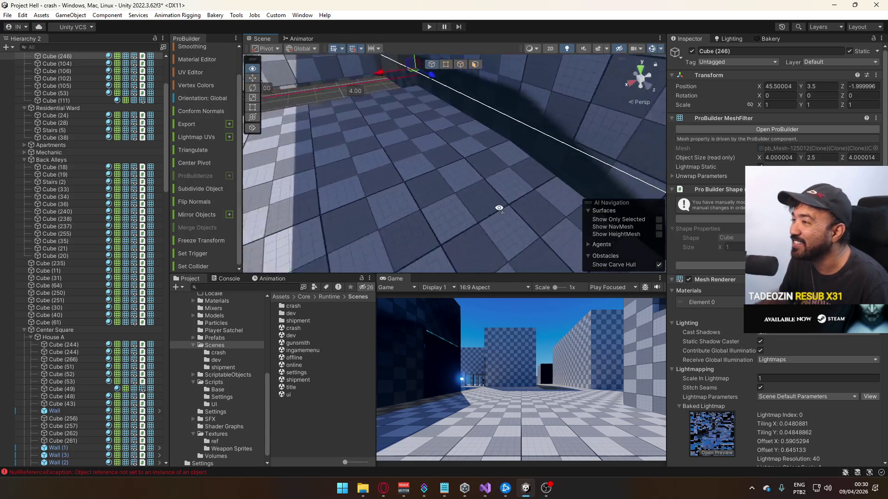
pyautogui.click(481, 159)
pyautogui.moveTo(629, 161); pyautogui.dragTo(445, 67)
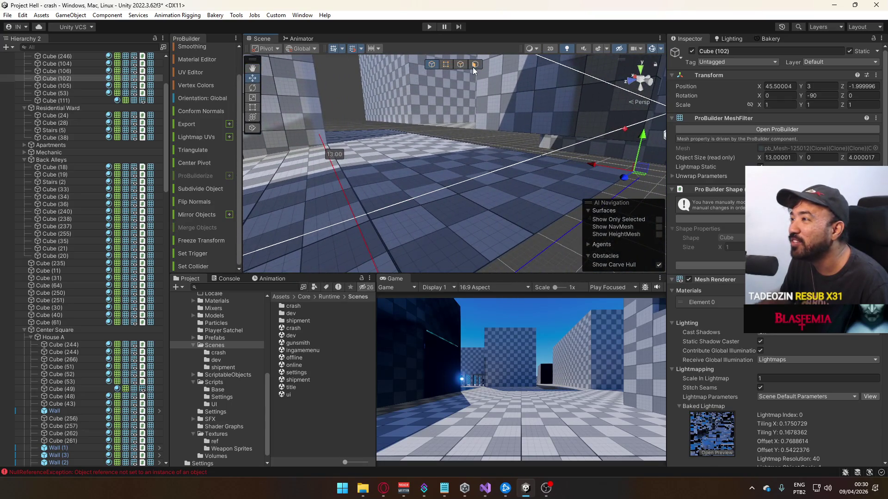
pyautogui.click(381, 131)
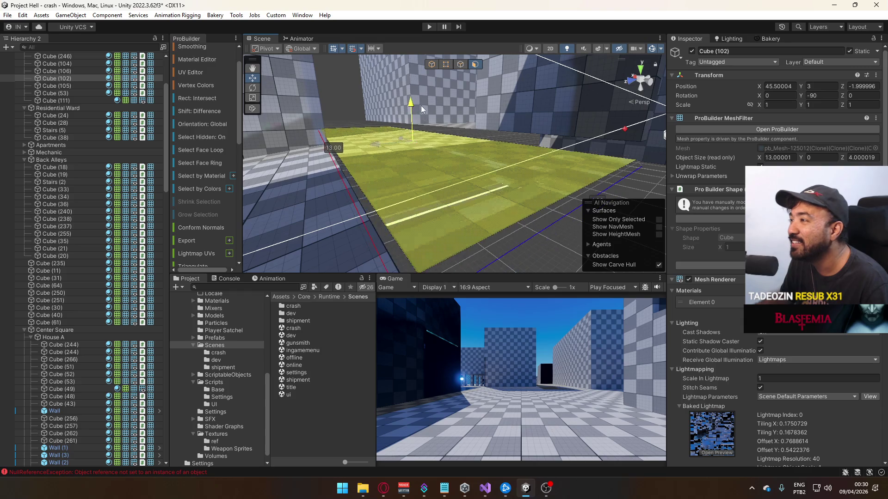
pyautogui.moveTo(426, 95); pyautogui.dragTo(361, 127)
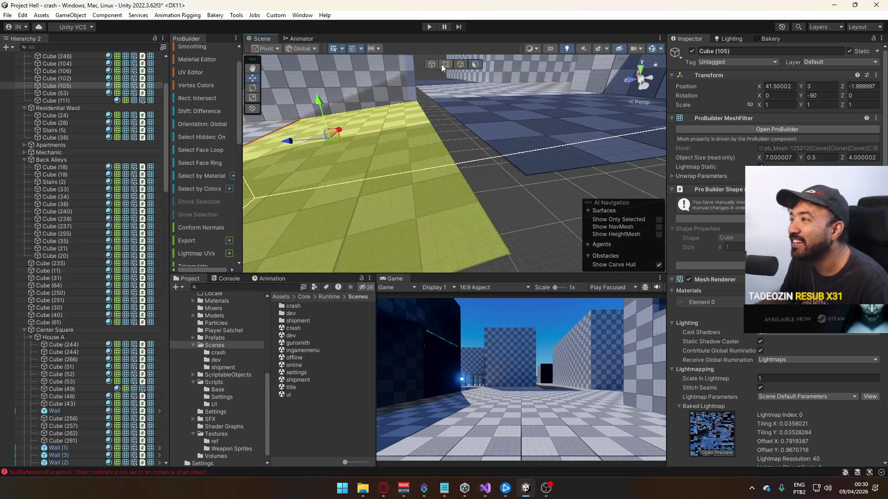
pyautogui.press('k')
pyautogui.moveTo(436, 82); pyautogui.dragTo(436, 74)
pyautogui.moveTo(416, 138)
pyautogui.mouseDown()
pyautogui.moveTo(346, 22)
pyautogui.moveTo(426, 44)
pyautogui.mouseUp()
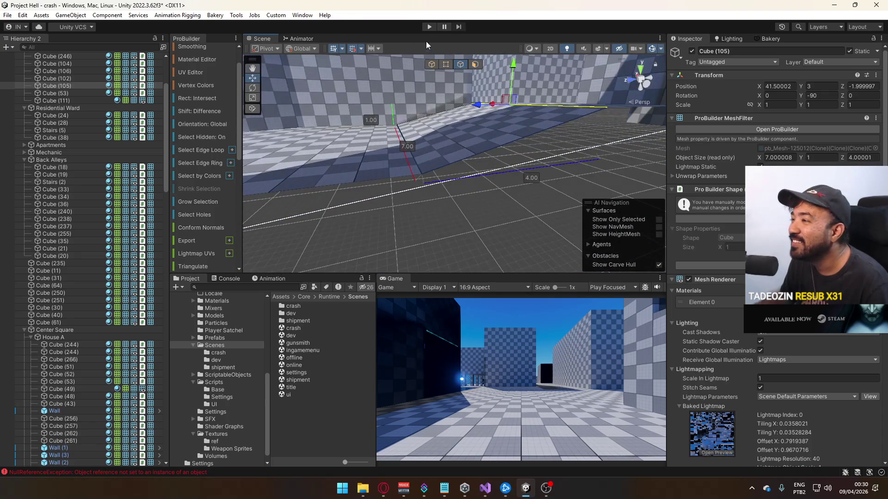
pyautogui.click(514, 179)
pyautogui.moveTo(514, 179)
pyautogui.mouseDown()
pyautogui.moveTo(709, 174)
pyautogui.moveTo(724, 117)
pyautogui.moveTo(562, 156)
pyautogui.mouseUp()
# Save the scene and revert Modular Window (3) to its prefab values.
pyautogui.hotkey('ctrl', 's')
pyautogui.click(561, 155)
pyautogui.press('f')
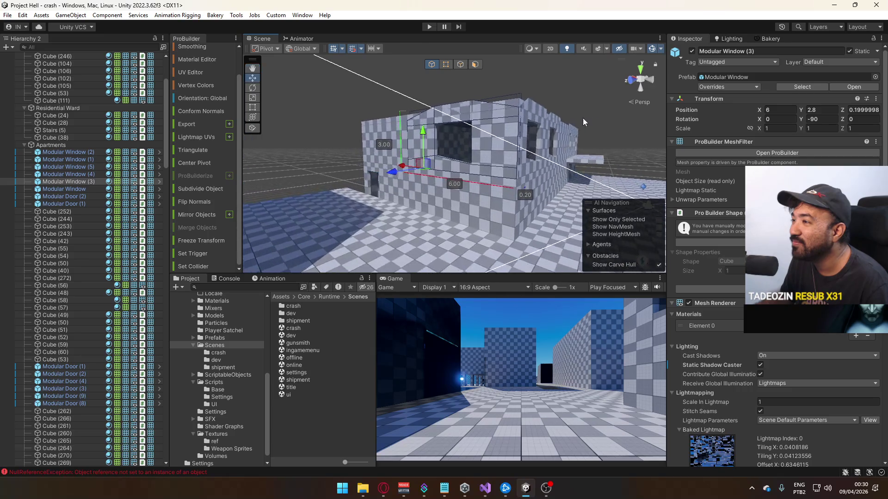
pyautogui.click(723, 87)
pyautogui.click(743, 183)
pyautogui.moveTo(435, 145); pyautogui.dragTo(498, 126)
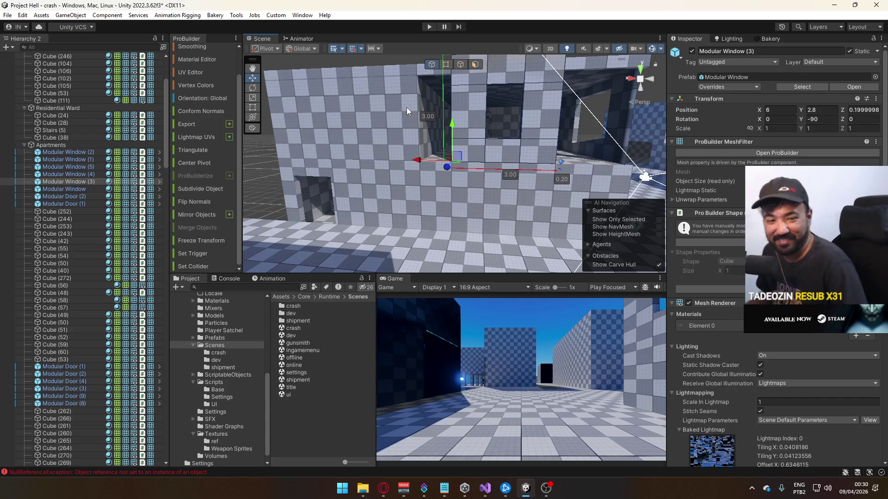
# Unpack Modular Window (3) from its prefab and slide it to X 5.
pyautogui.rightClick(59, 181)
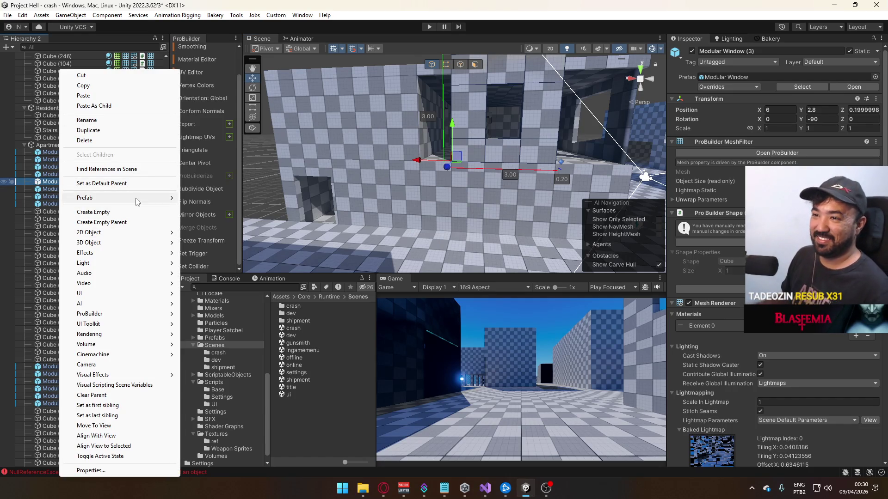
pyautogui.moveTo(114, 197)
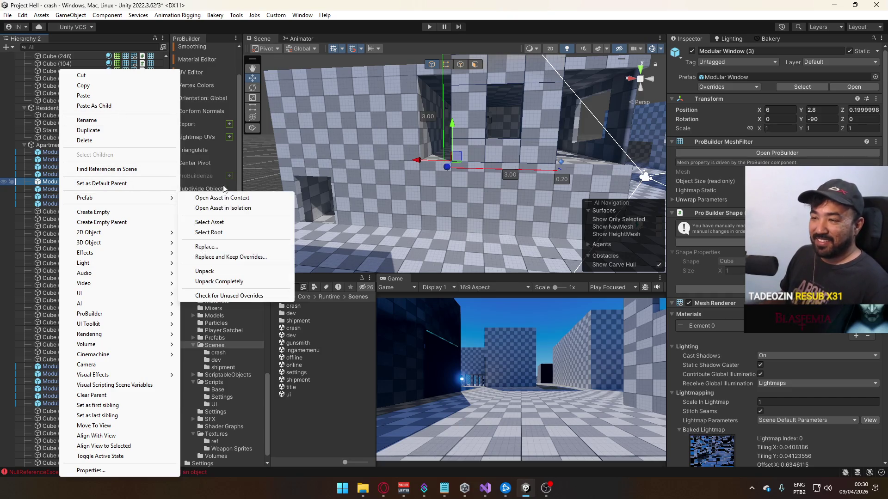
pyautogui.click(242, 281)
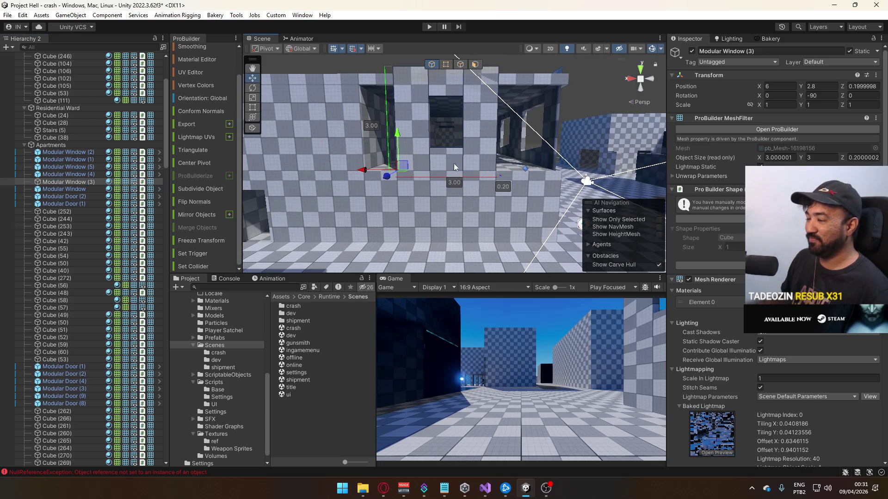
pyautogui.moveTo(364, 170); pyautogui.dragTo(334, 174)
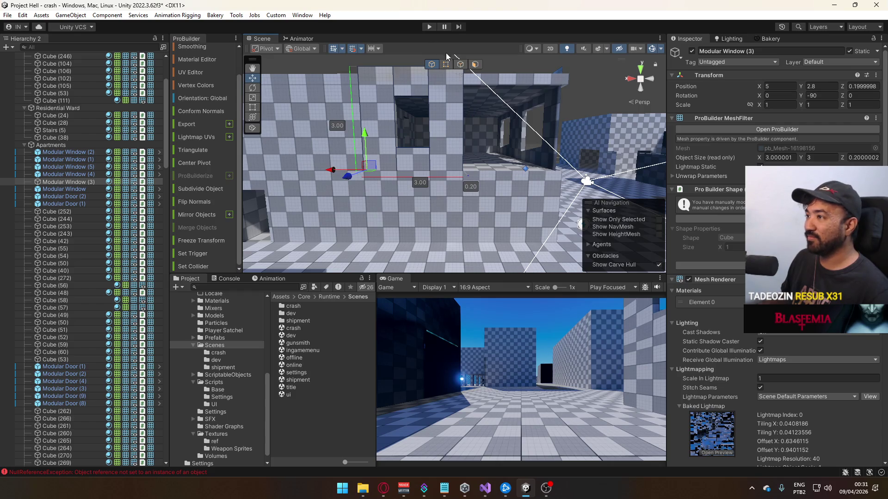
# Widen the window piece from 3 to 6 units by moving its side vertices.
pyautogui.click(447, 64)
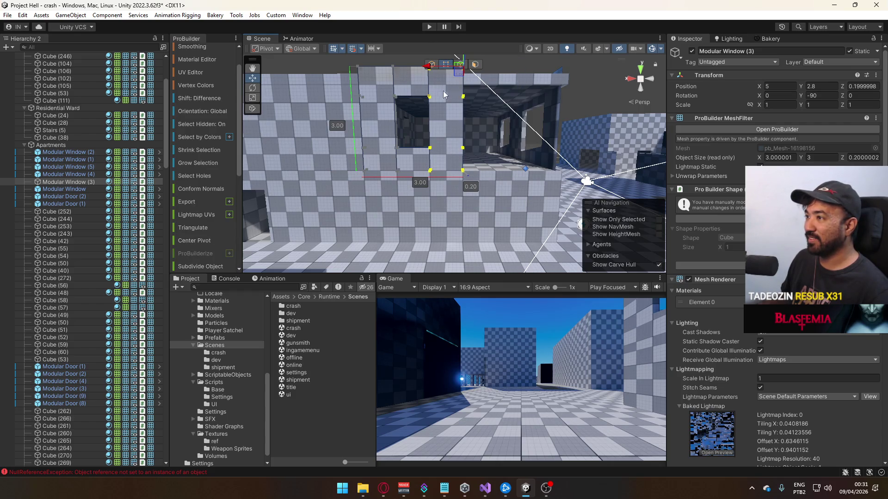
pyautogui.press('g')
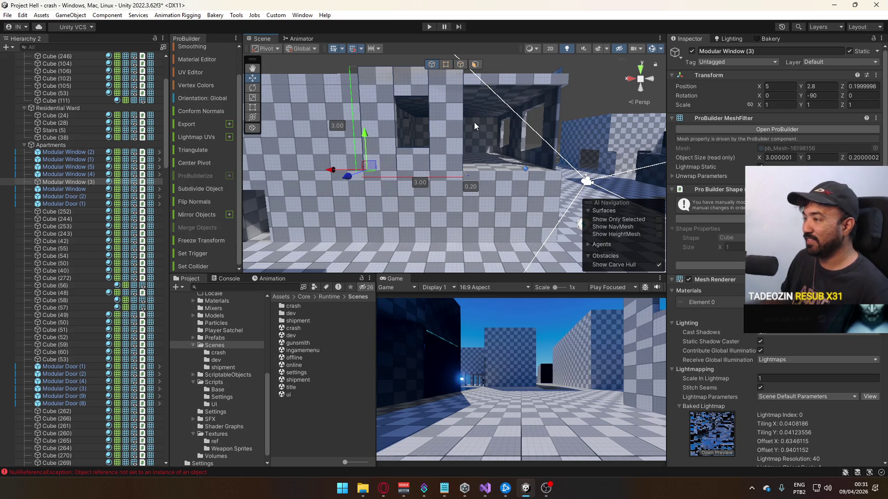
pyautogui.moveTo(418, 107); pyautogui.dragTo(434, 137)
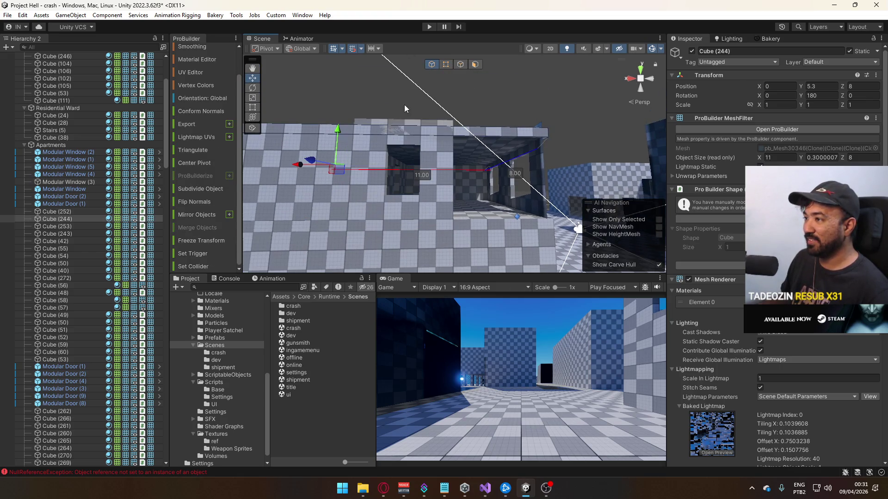
pyautogui.click(392, 112)
pyautogui.click(439, 143)
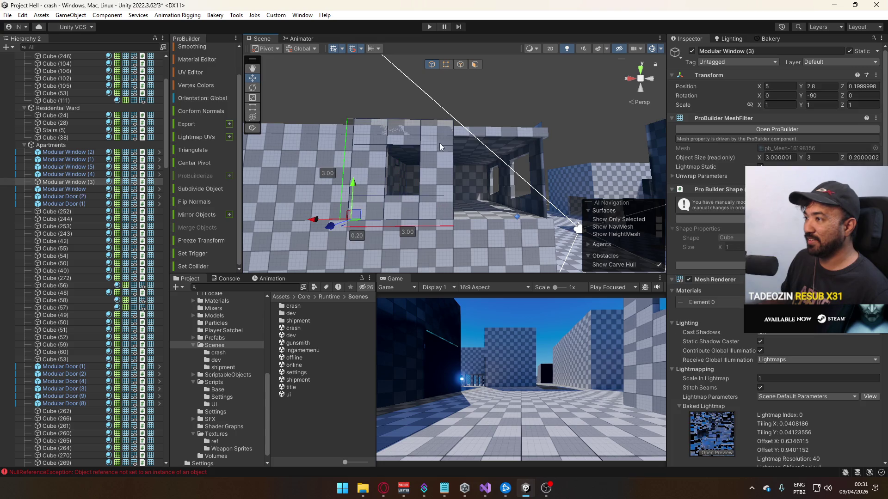
pyautogui.click(447, 65)
pyautogui.moveTo(419, 125); pyautogui.dragTo(513, 129)
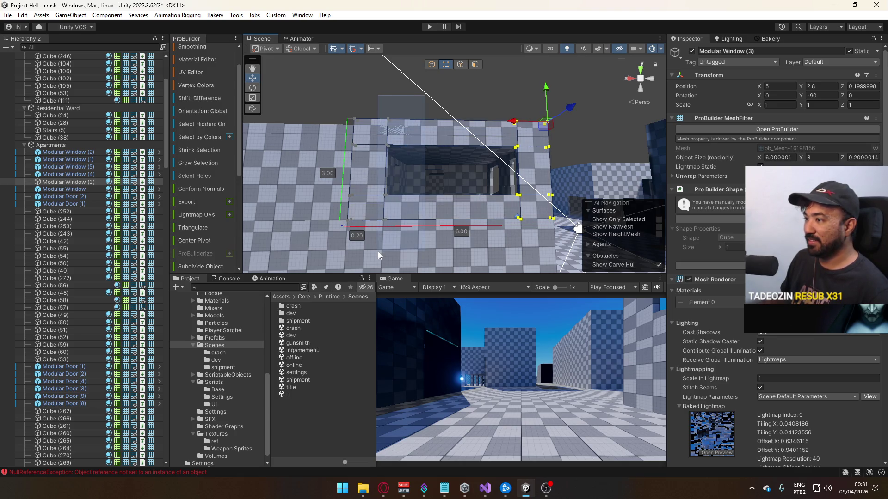
pyautogui.moveTo(379, 252); pyautogui.dragTo(416, 113)
pyautogui.moveTo(349, 120); pyautogui.dragTo(373, 121)
pyautogui.moveTo(501, 109); pyautogui.dragTo(528, 237)
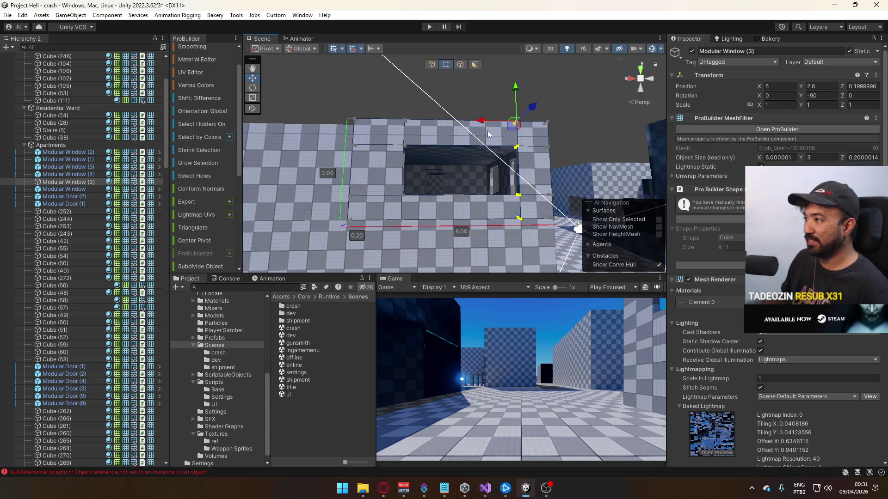
pyautogui.moveTo(481, 122); pyautogui.dragTo(464, 121)
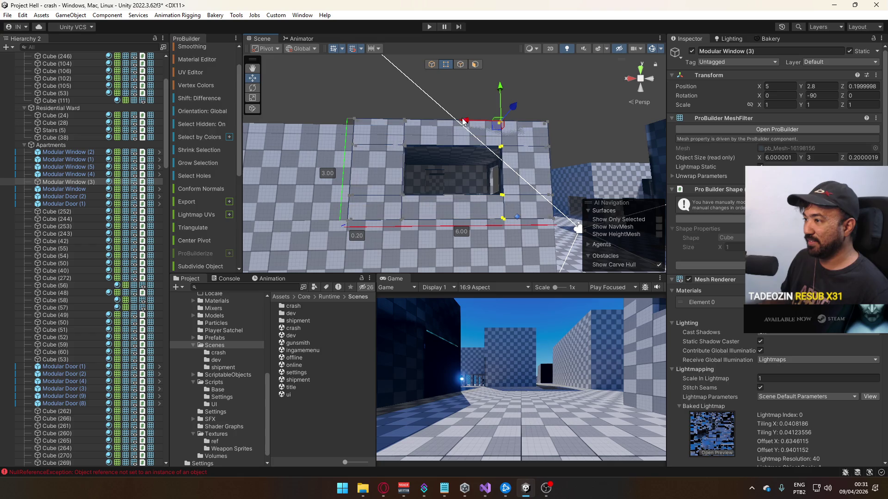
pyautogui.click(432, 65)
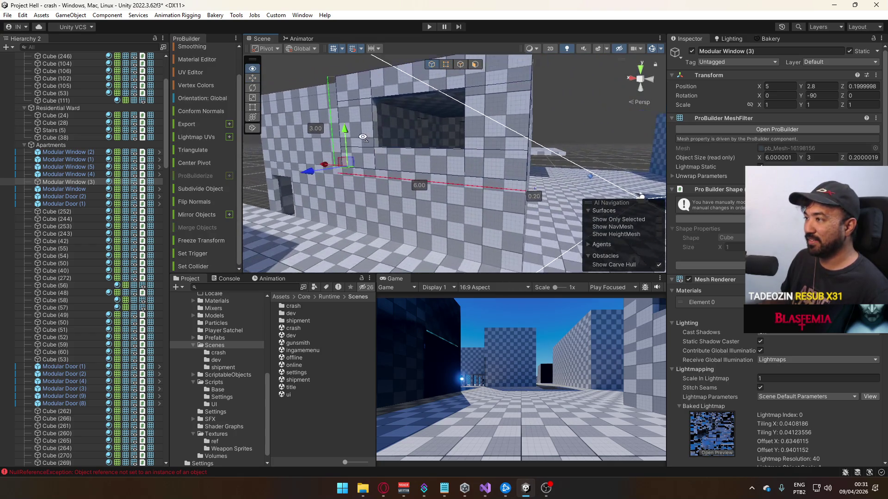
# Rename the window to Modular Window Wide and save it as a prefab.
pyautogui.click(68, 182)
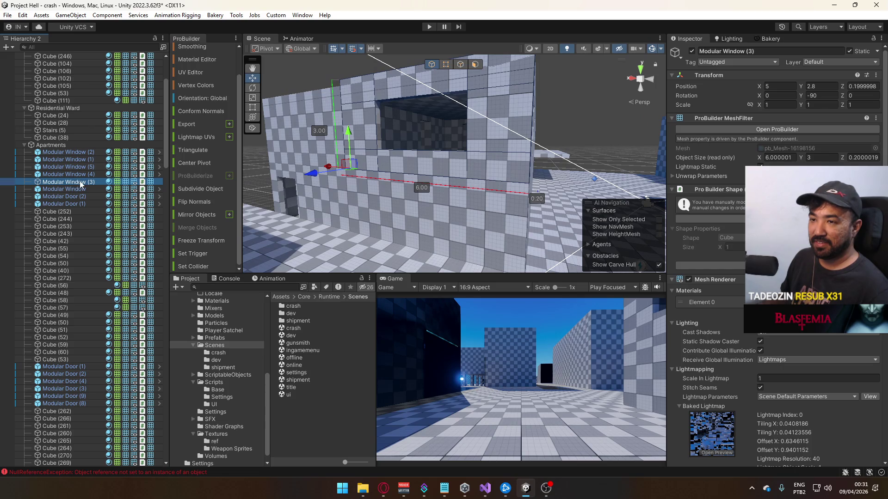
pyautogui.moveTo(88, 182); pyautogui.dragTo(106, 187)
pyautogui.write('Wide')
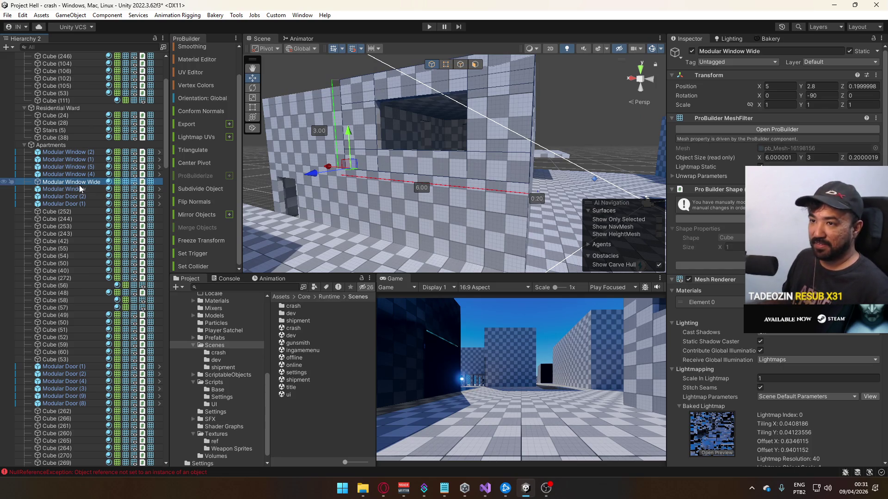
pyautogui.moveTo(79, 185)
pyautogui.mouseDown()
pyautogui.moveTo(236, 361)
pyautogui.moveTo(228, 368)
pyautogui.mouseUp()
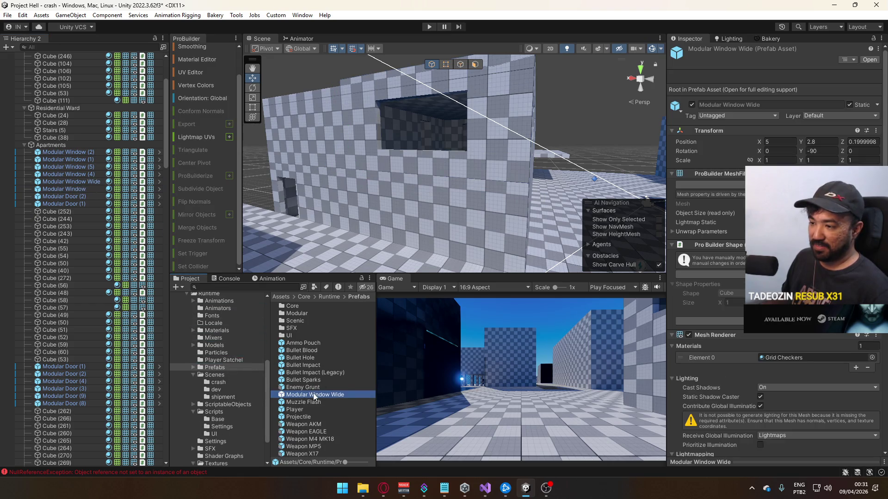
# Delete Modular Window (5) from the building wall.
pyautogui.moveTo(384, 263); pyautogui.dragTo(446, 175)
pyautogui.click(447, 175)
pyautogui.moveTo(484, 106); pyautogui.dragTo(457, 122)
pyautogui.press('Delete')
# Raise Cube (244) to Y 5.8.
pyautogui.moveTo(490, 146)
pyautogui.mouseDown()
pyautogui.moveTo(481, 183)
pyautogui.moveTo(393, 94)
pyautogui.mouseUp()
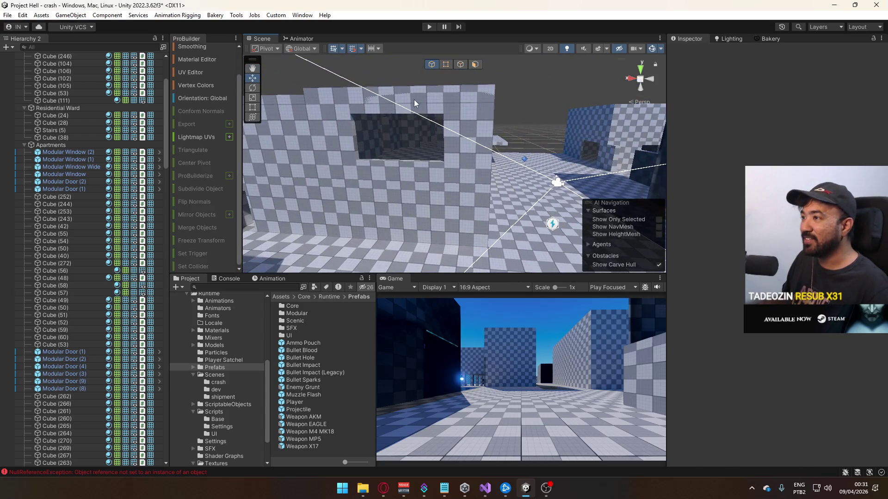
pyautogui.click(414, 100)
pyautogui.click(289, 99)
pyautogui.press('f')
pyautogui.moveTo(390, 115)
pyautogui.mouseDown()
pyautogui.moveTo(390, 96)
pyautogui.moveTo(391, 107)
pyautogui.mouseUp()
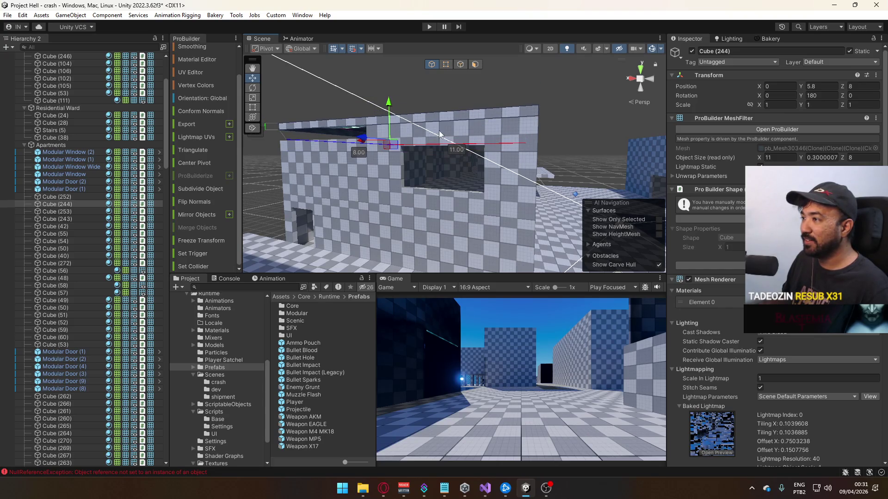
# Duplicate Modular Window Wide, set Rotation Y to 0, and move the copy along Z onto another wall.
pyautogui.click(439, 134)
pyautogui.press('f')
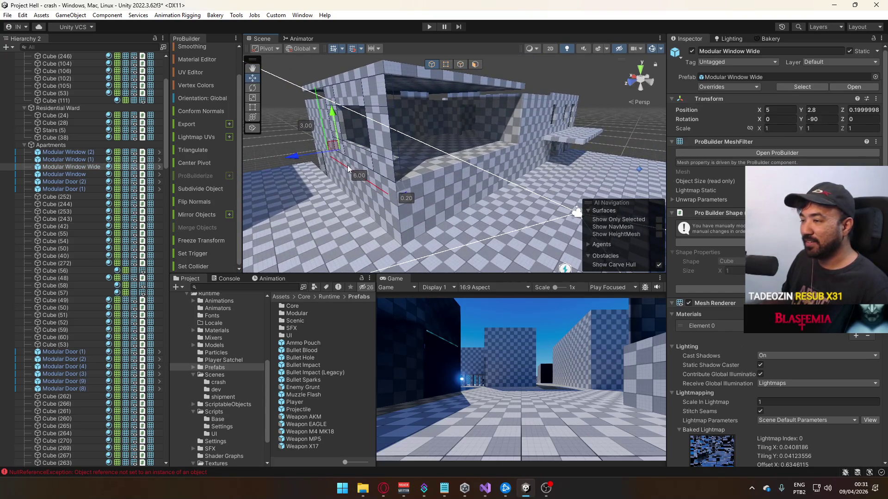
pyautogui.hotkey('ctrl', 'd')
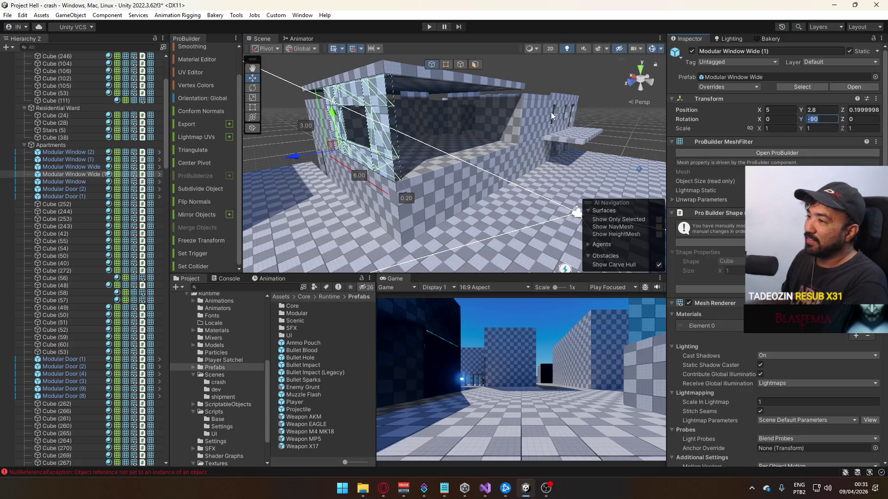
pyautogui.write('0')
pyautogui.moveTo(304, 157)
pyautogui.mouseDown()
pyautogui.moveTo(492, 130)
pyautogui.moveTo(440, 136)
pyautogui.moveTo(482, 170)
pyautogui.moveTo(464, 170)
pyautogui.moveTo(558, 179)
pyautogui.moveTo(466, 165)
pyautogui.moveTo(455, 139)
pyautogui.moveTo(473, 123)
pyautogui.mouseUp()
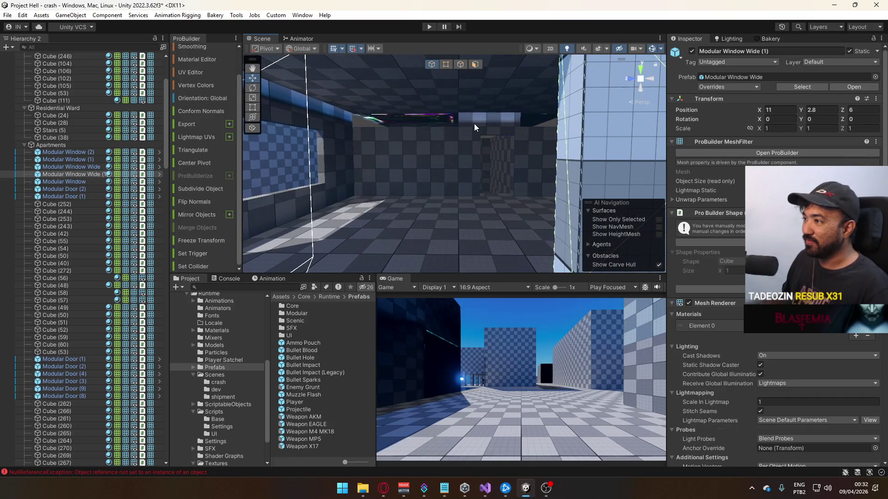
# Revert Modular Door (9) to its prefab size and review Modular Door (8)'s overrides.
pyautogui.click(473, 123)
pyautogui.click(740, 87)
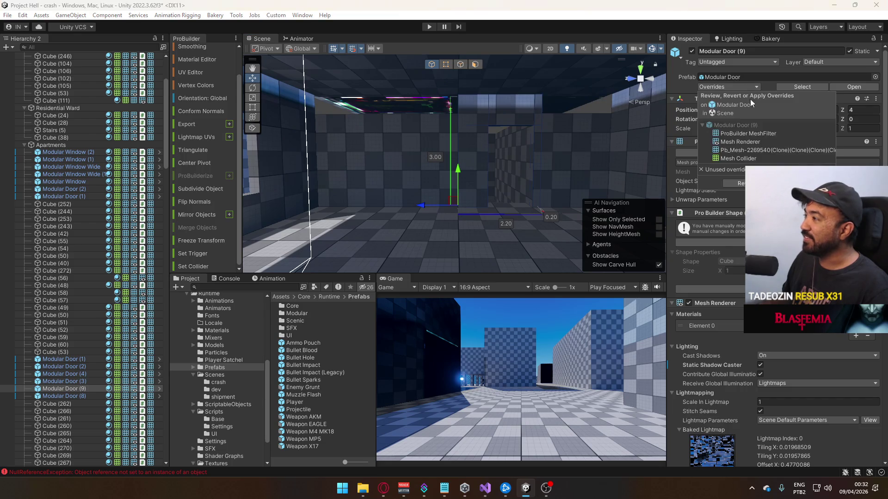
pyautogui.click(740, 183)
pyautogui.click(410, 153)
pyautogui.moveTo(459, 157)
pyautogui.mouseDown()
pyautogui.moveTo(478, 145)
pyautogui.moveTo(384, 152)
pyautogui.moveTo(331, 207)
pyautogui.moveTo(449, 158)
pyautogui.moveTo(460, 181)
pyautogui.moveTo(484, 189)
pyautogui.moveTo(476, 210)
pyautogui.moveTo(535, 187)
pyautogui.mouseUp()
pyautogui.click(450, 157)
pyautogui.click(723, 87)
pyautogui.click(447, 175)
# Raise Cube (254), Modular Door (8) and the adjoining wall by 0.5 units.
pyautogui.click(514, 182)
pyautogui.keyDown('shift'); pyautogui.click(549, 143); pyautogui.keyUp('shift')
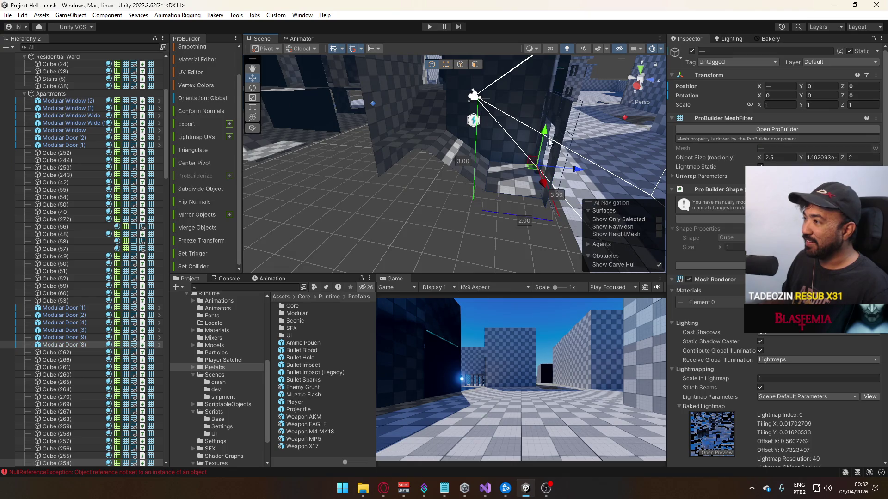
pyautogui.keyDown('shift'); pyautogui.click(437, 146); pyautogui.keyUp('shift')
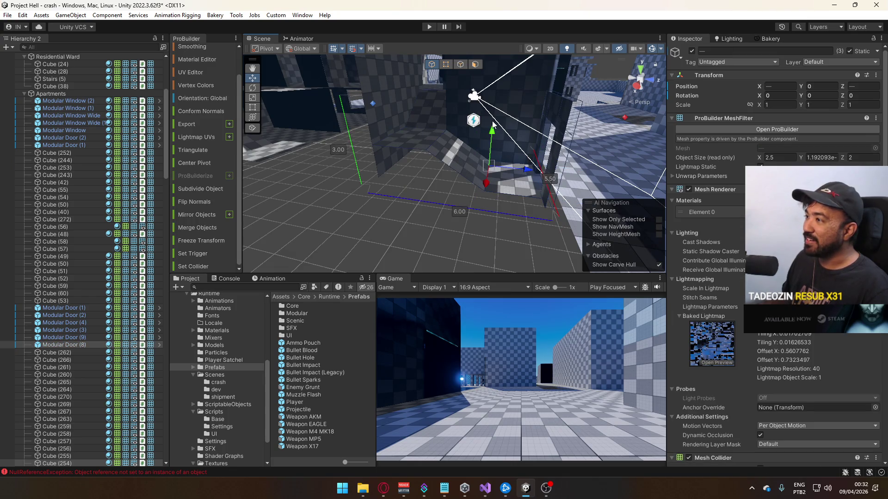
pyautogui.moveTo(493, 139); pyautogui.dragTo(494, 128)
pyautogui.press('f')
pyautogui.moveTo(357, 146)
pyautogui.mouseDown()
pyautogui.moveTo(434, 116)
pyautogui.moveTo(386, 89)
pyautogui.moveTo(354, 55)
pyautogui.moveTo(483, 147)
pyautogui.moveTo(482, 135)
pyautogui.mouseUp()
pyautogui.click(400, 105)
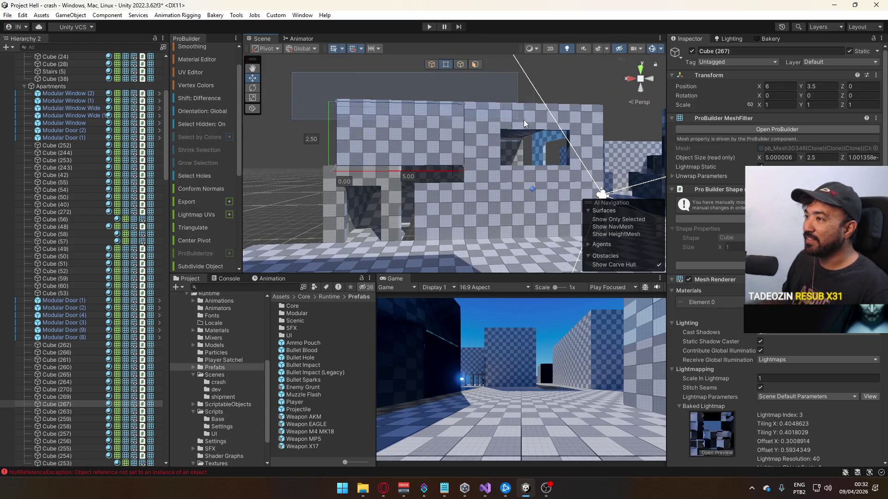
# Raise Cube (267)'s top edge, move its pivot to a vertex, and slide it along X.
pyautogui.click(446, 65)
pyautogui.moveTo(403, 106); pyautogui.dragTo(415, 93)
pyautogui.click(431, 64)
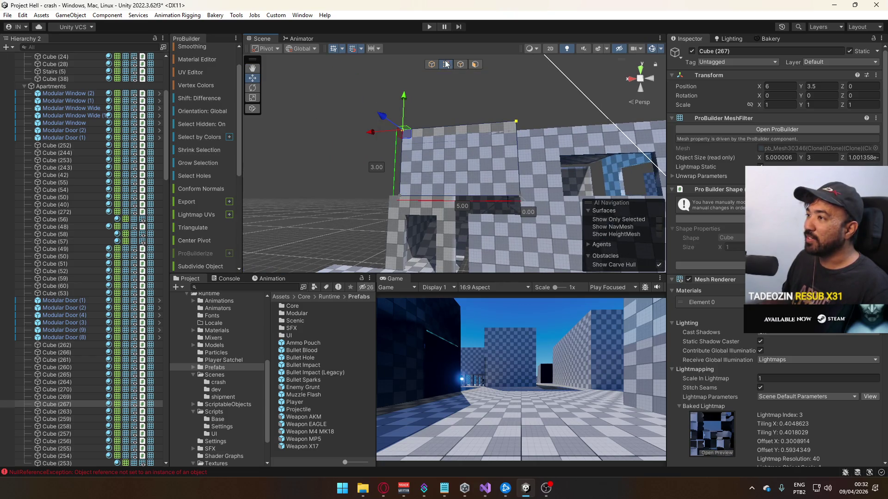
pyautogui.click(446, 64)
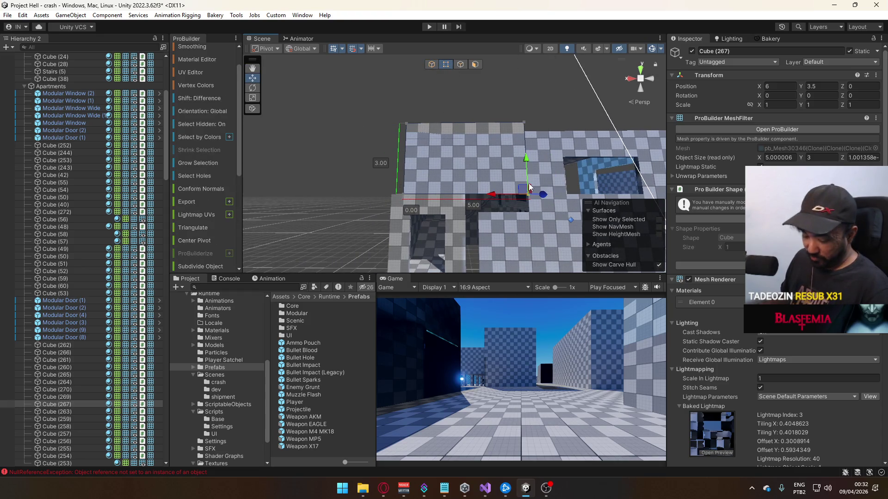
pyautogui.hotkey('ctrl', 'j')
pyautogui.click(432, 65)
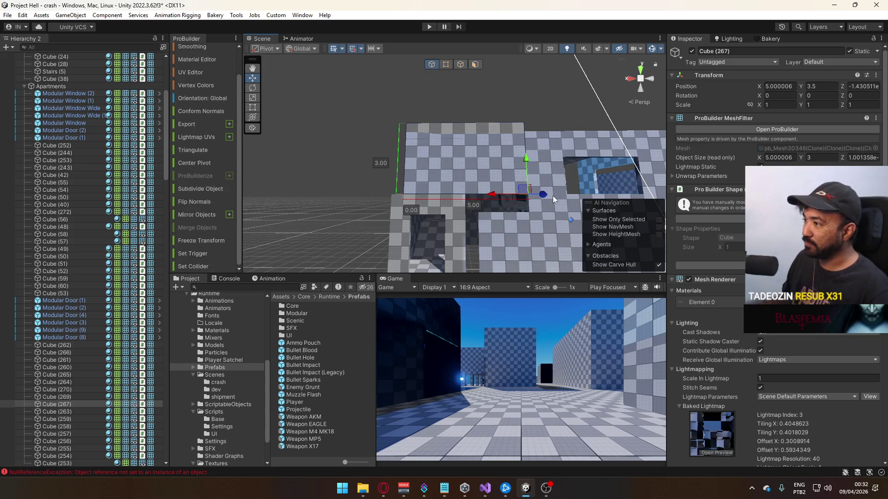
pyautogui.moveTo(497, 195)
pyautogui.mouseDown()
pyautogui.moveTo(476, 192)
pyautogui.moveTo(486, 206)
pyautogui.moveTo(481, 197)
pyautogui.mouseUp()
pyautogui.hotkey('ctrl', 'z')
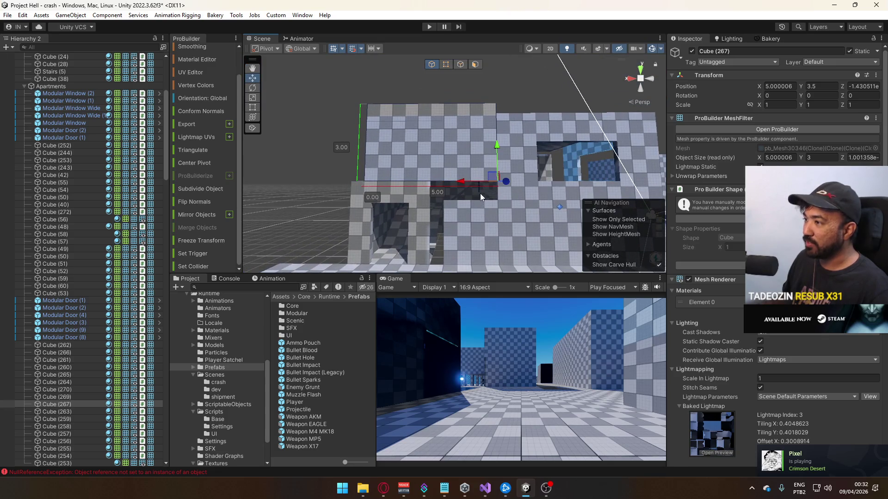
pyautogui.moveTo(477, 178); pyautogui.dragTo(477, 181)
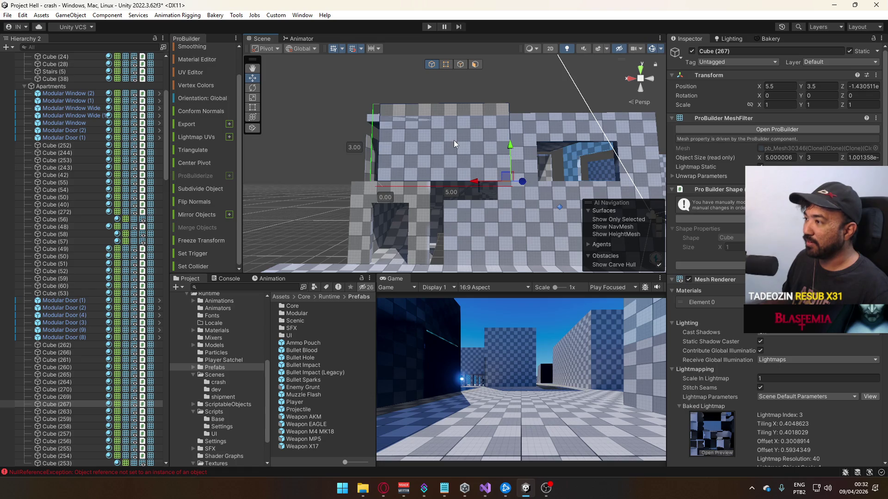
# Stretch Cube (267)'s left edge outward with its vertices.
pyautogui.click(447, 67)
pyautogui.moveTo(441, 74); pyautogui.dragTo(324, 227)
pyautogui.moveTo(343, 111); pyautogui.dragTo(325, 113)
pyautogui.click(437, 68)
# Move Cube (267) and Modular Door (8) together left along X.
pyautogui.click(467, 231)
pyautogui.moveTo(466, 231)
pyautogui.mouseDown()
pyautogui.moveTo(486, 245)
pyautogui.moveTo(459, 217)
pyautogui.mouseUp()
pyautogui.click(413, 163)
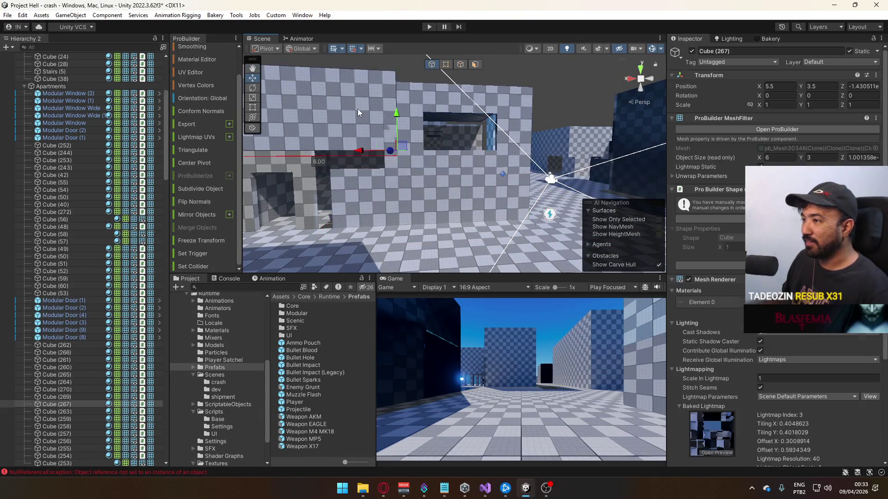
pyautogui.press('f')
pyautogui.keyDown('shift'); pyautogui.click(423, 168); pyautogui.keyUp('shift')
pyautogui.moveTo(371, 228); pyautogui.dragTo(359, 229)
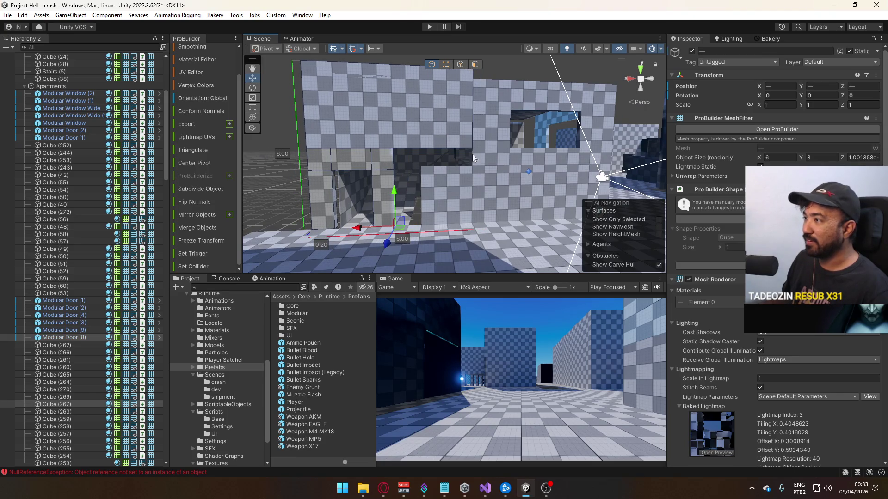
pyautogui.hotkey('shift', 'd')
# Raise the two-piece wall section until its height reads 3.30.
pyautogui.scroll(2, 467, 139)
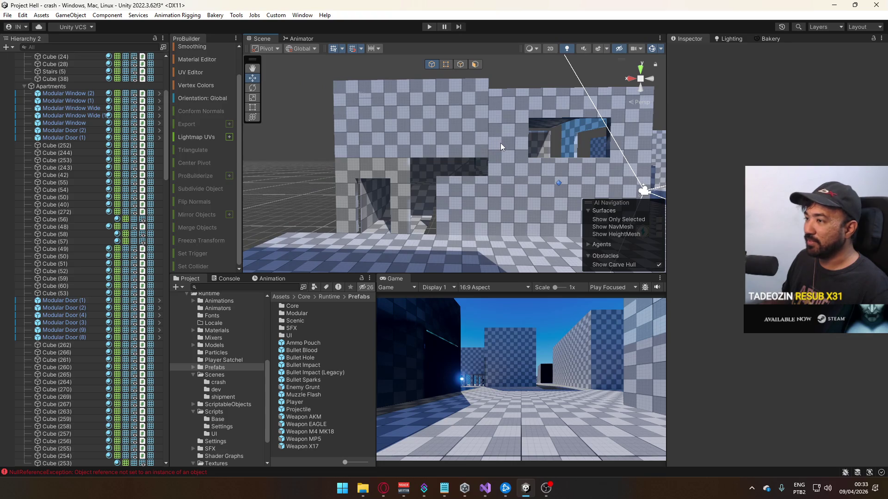
pyautogui.click(501, 143)
pyautogui.press('f')
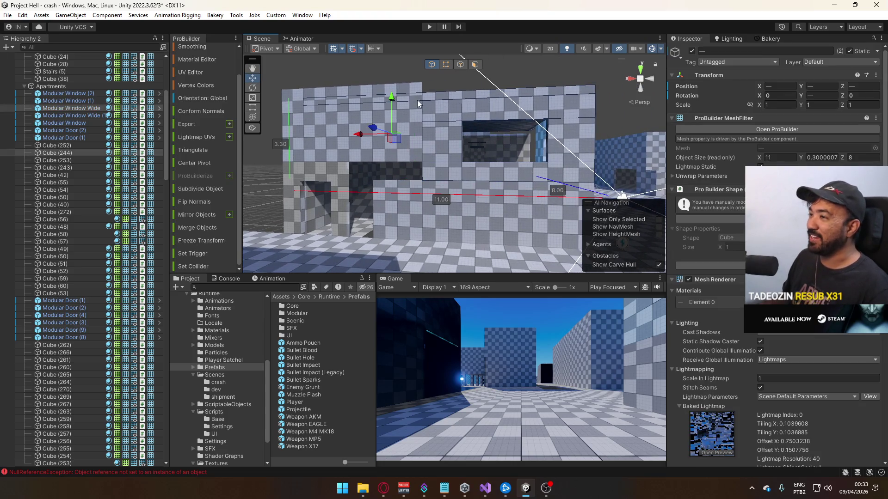
pyautogui.moveTo(394, 97); pyautogui.dragTo(410, 88)
# Inspect walls Cube (54) and Cube (259), then select Modular Door (9).
pyautogui.moveTo(441, 156); pyautogui.dragTo(396, 157)
pyautogui.click(397, 156)
pyautogui.press('f')
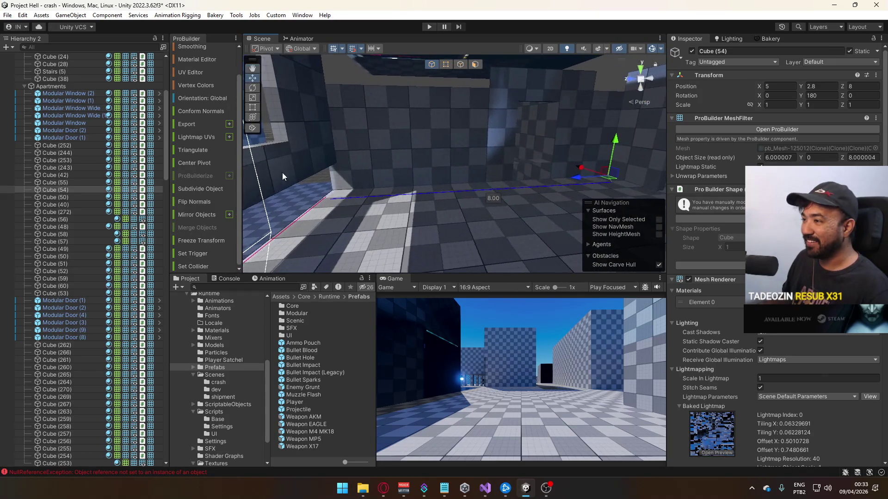
pyautogui.click(282, 173)
pyautogui.press('f')
pyautogui.click(352, 144)
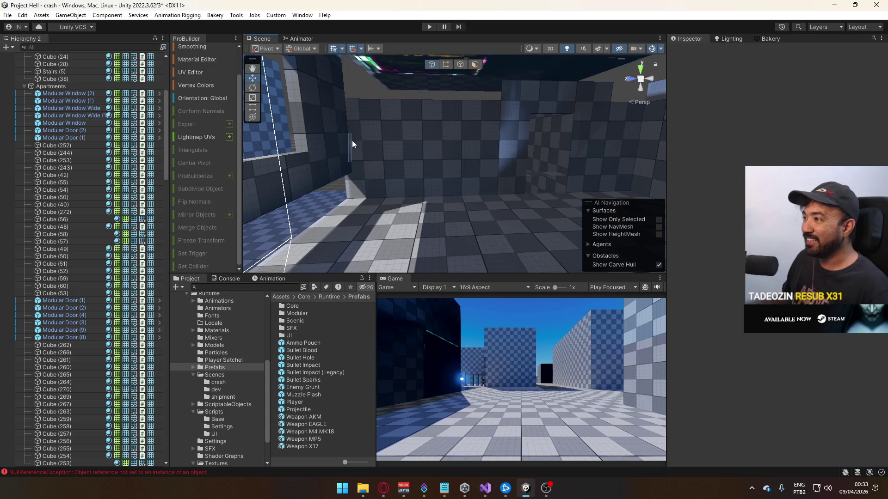
pyautogui.click(508, 162)
# Raise Modular Door (9) from 2.8 to 3.3 and wall Cube (54) to 3.5.
pyautogui.press('f')
pyautogui.moveTo(433, 175)
pyautogui.mouseDown()
pyautogui.moveTo(434, 152)
pyautogui.moveTo(454, 160)
pyautogui.moveTo(508, 84)
pyautogui.mouseUp()
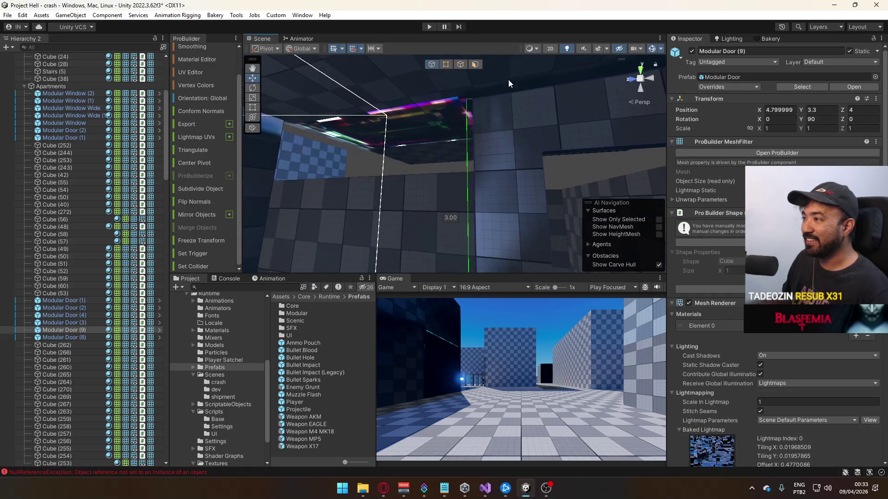
pyautogui.moveTo(565, 51)
pyautogui.mouseDown()
pyautogui.moveTo(412, 154)
pyautogui.moveTo(662, 176)
pyautogui.moveTo(496, 158)
pyautogui.moveTo(441, 216)
pyautogui.moveTo(452, 196)
pyautogui.mouseUp()
pyautogui.click(476, 117)
pyautogui.click(453, 196)
pyautogui.moveTo(574, 151)
pyautogui.mouseDown()
pyautogui.moveTo(570, 132)
pyautogui.moveTo(622, 146)
pyautogui.moveTo(514, 130)
pyautogui.moveTo(409, 129)
pyautogui.moveTo(532, 172)
pyautogui.moveTo(415, 87)
pyautogui.moveTo(485, 109)
pyautogui.mouseUp()
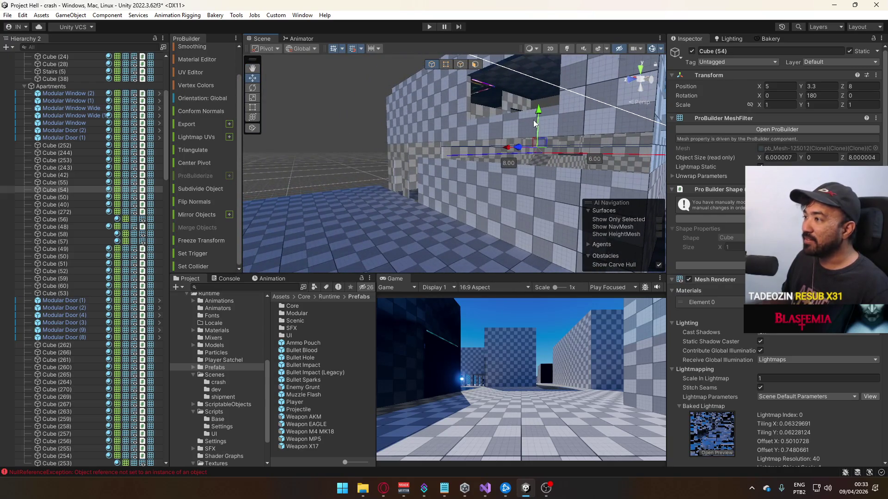
pyautogui.moveTo(540, 112)
pyautogui.mouseDown()
pyautogui.moveTo(526, 96)
pyautogui.moveTo(440, 129)
pyautogui.moveTo(448, 149)
pyautogui.moveTo(428, 135)
pyautogui.mouseUp()
# Raise the checkered wall Cube (259) and select its top vertices.
pyautogui.click(424, 131)
pyautogui.click(424, 131)
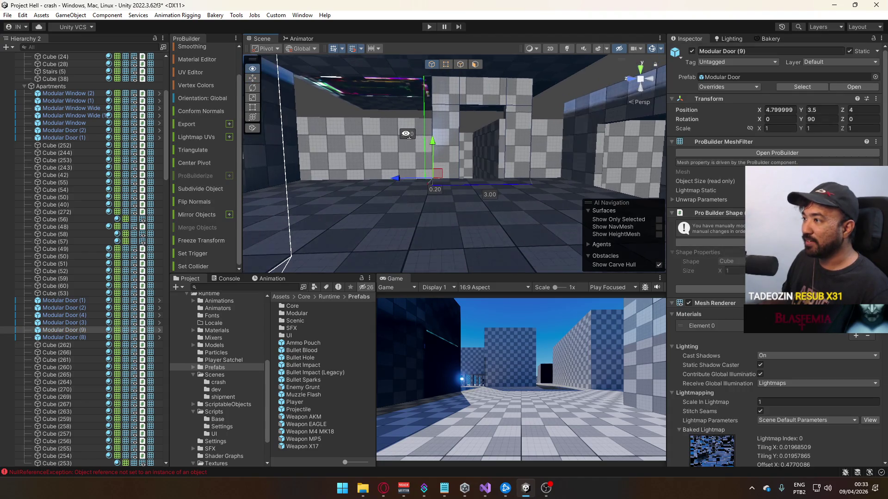
pyautogui.click(373, 151)
pyautogui.moveTo(349, 170)
pyautogui.mouseDown()
pyautogui.moveTo(359, 149)
pyautogui.moveTo(351, 154)
pyautogui.moveTo(348, 144)
pyautogui.mouseUp()
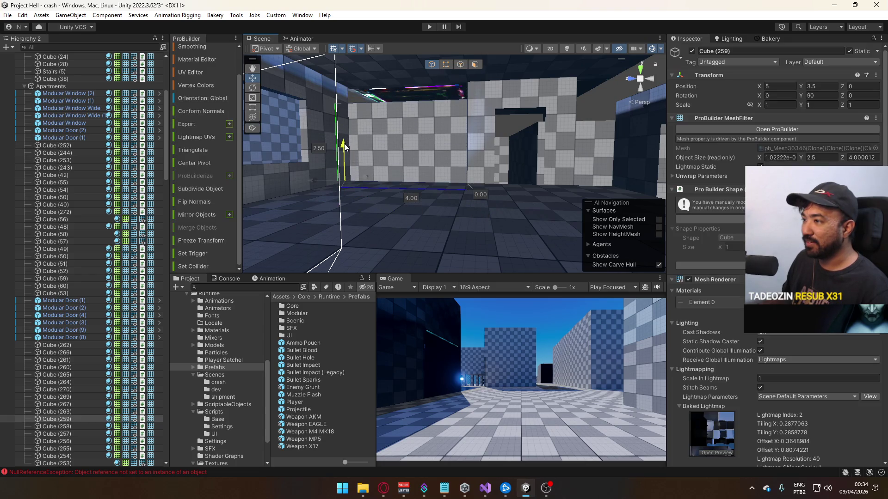
pyautogui.click(445, 64)
pyautogui.moveTo(342, 98); pyautogui.dragTo(526, 148)
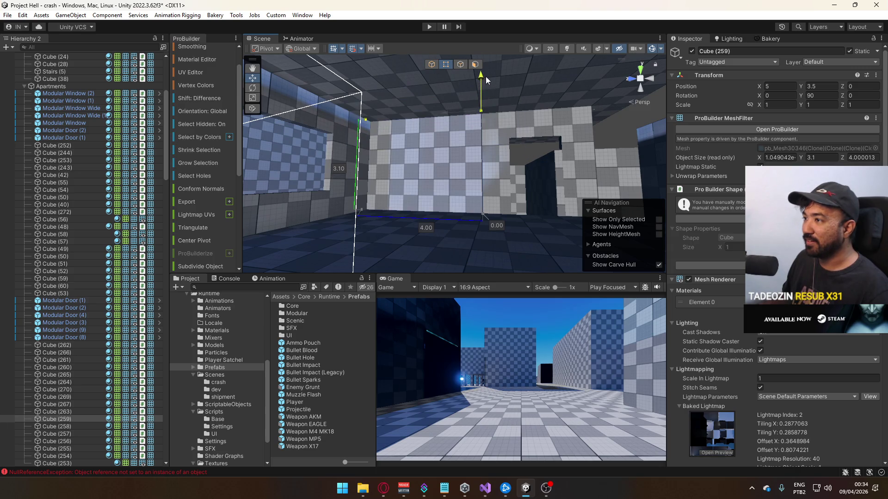
# Delete wall Cube (260) and select Modular Window Wide (1).
pyautogui.click(459, 148)
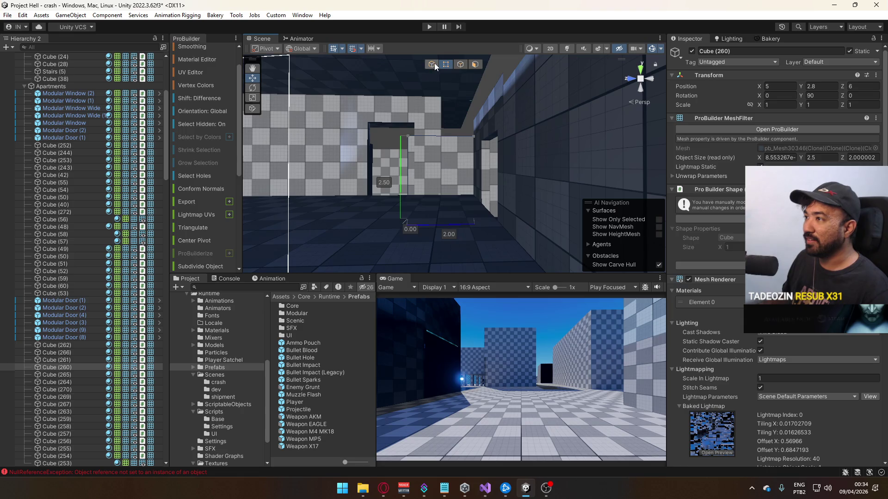
pyautogui.moveTo(436, 146)
pyautogui.mouseDown()
pyautogui.moveTo(464, 183)
pyautogui.moveTo(472, 217)
pyautogui.moveTo(464, 203)
pyautogui.moveTo(550, 194)
pyautogui.moveTo(490, 152)
pyautogui.moveTo(492, 132)
pyautogui.mouseUp()
pyautogui.press('Delete')
pyautogui.click(463, 195)
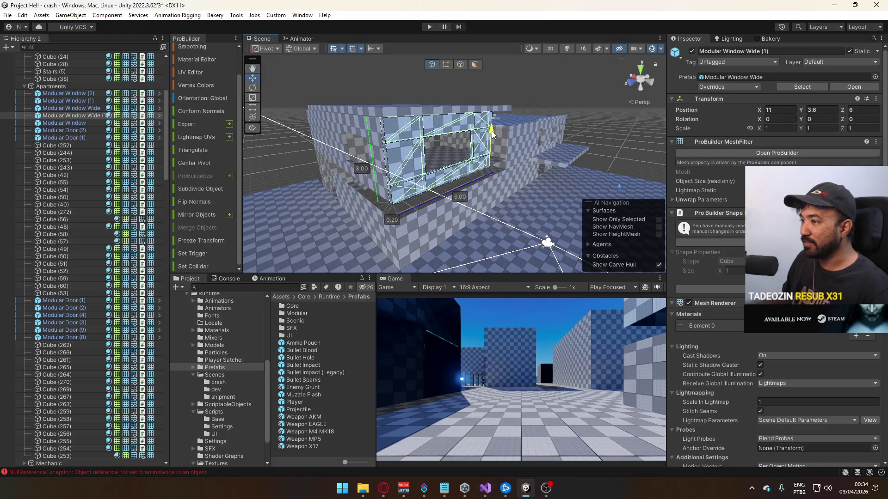
# Lift wall Cube (269) from 0 to 0.5 and its vertices from 2.80 to 2.90.
pyautogui.click(490, 92)
pyautogui.moveTo(489, 93)
pyautogui.mouseDown()
pyautogui.moveTo(410, 79)
pyautogui.moveTo(366, 92)
pyautogui.moveTo(454, 147)
pyautogui.moveTo(487, 144)
pyautogui.moveTo(470, 155)
pyautogui.mouseUp()
pyautogui.click(454, 148)
pyautogui.moveTo(394, 185); pyautogui.dragTo(446, 109)
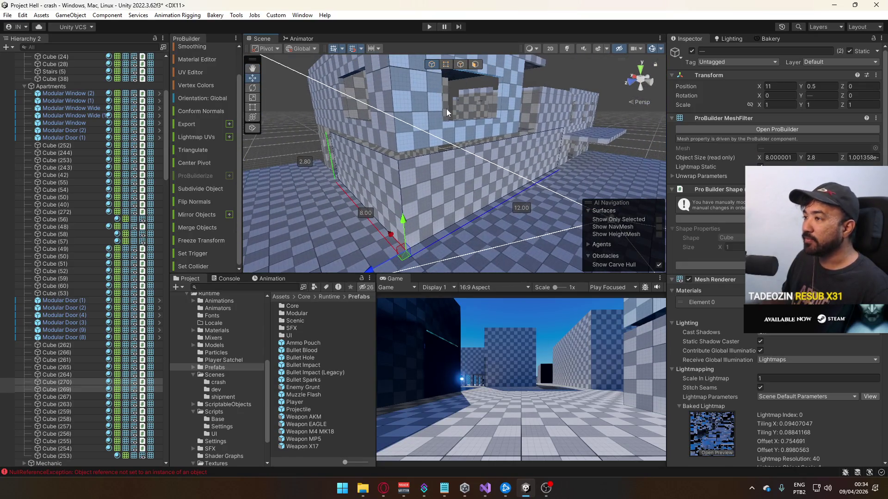
pyautogui.click(451, 62)
pyautogui.moveTo(280, 91)
pyautogui.mouseDown()
pyautogui.moveTo(644, 145)
pyautogui.moveTo(601, 145)
pyautogui.mouseUp()
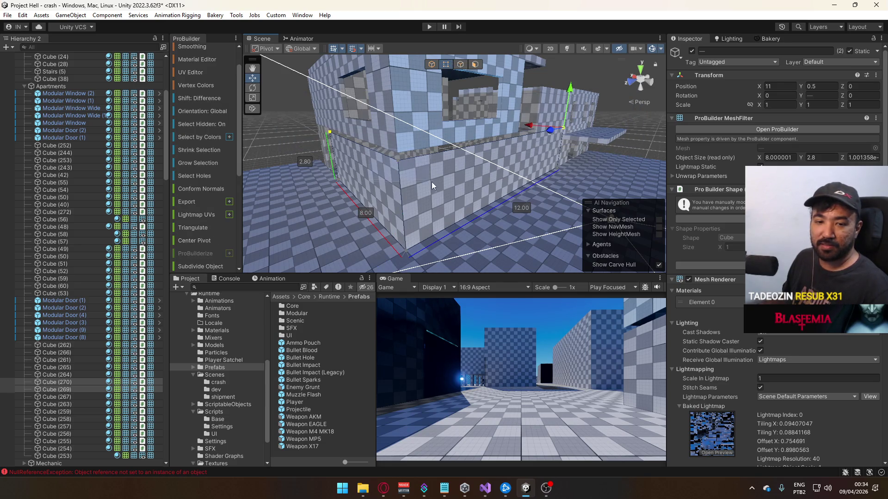
pyautogui.moveTo(402, 131); pyautogui.dragTo(402, 119)
pyautogui.click(461, 63)
pyautogui.click(437, 64)
# Shorten wall Cube (270) from 12 to 8 units with its shape handle.
pyautogui.moveTo(437, 64)
pyautogui.mouseDown()
pyautogui.moveTo(571, 208)
pyautogui.moveTo(512, 77)
pyautogui.mouseUp()
pyautogui.moveTo(462, 162)
pyautogui.mouseDown()
pyautogui.moveTo(362, 177)
pyautogui.moveTo(456, 147)
pyautogui.mouseUp()
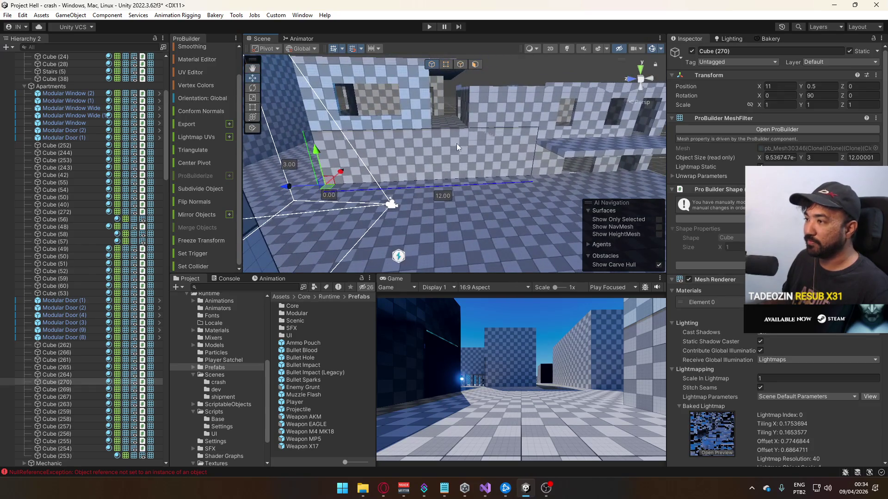
pyautogui.press('j')
pyautogui.moveTo(508, 130); pyautogui.dragTo(436, 138)
pyautogui.moveTo(448, 97)
pyautogui.mouseDown()
pyautogui.moveTo(448, 139)
pyautogui.moveTo(405, 146)
pyautogui.mouseUp()
pyautogui.click(436, 65)
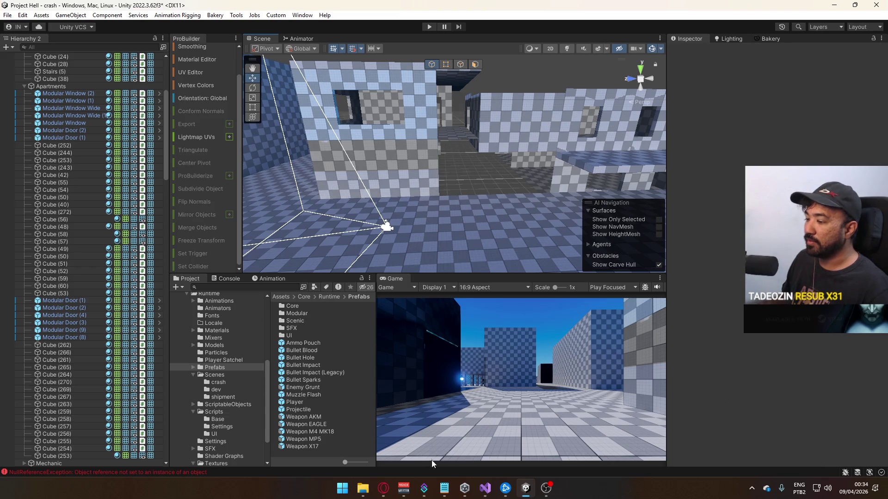
pyautogui.click(383, 489)
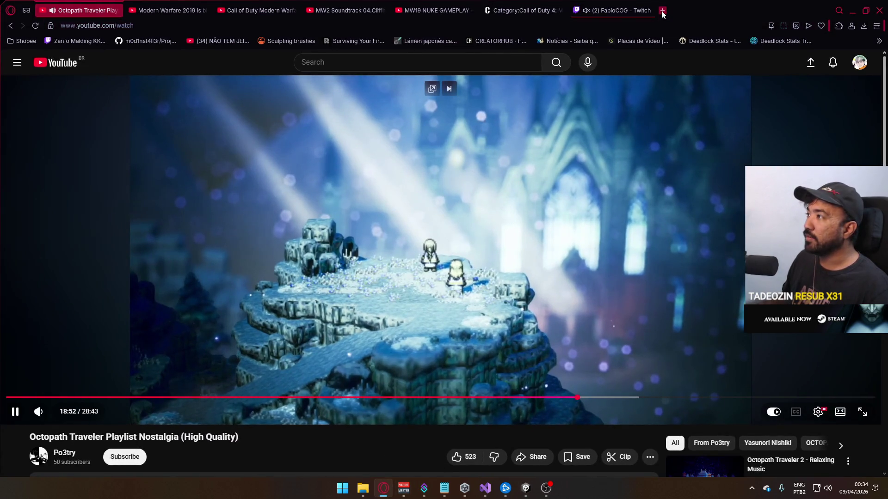
# Load YouTube in a new Opera tab.
pyautogui.click(663, 10)
pyautogui.write('youtube.com')
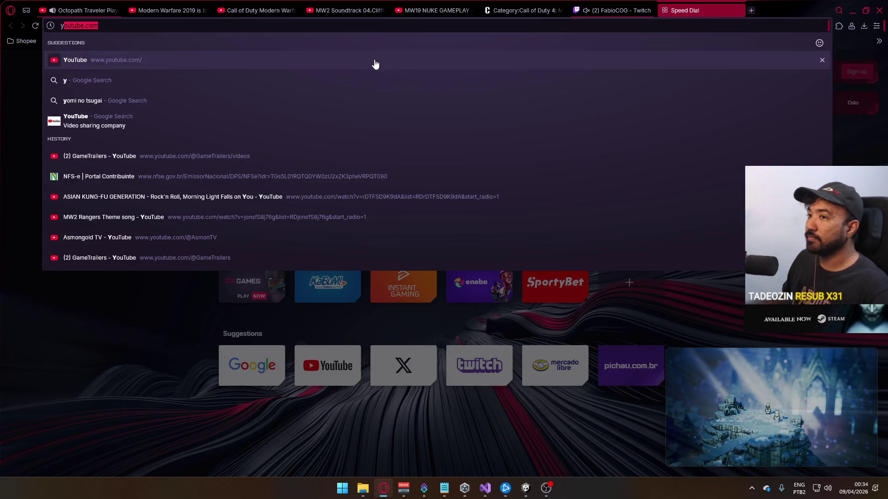
pyautogui.press('Return')
pyautogui.click(610, 12)
pyautogui.click(518, 10)
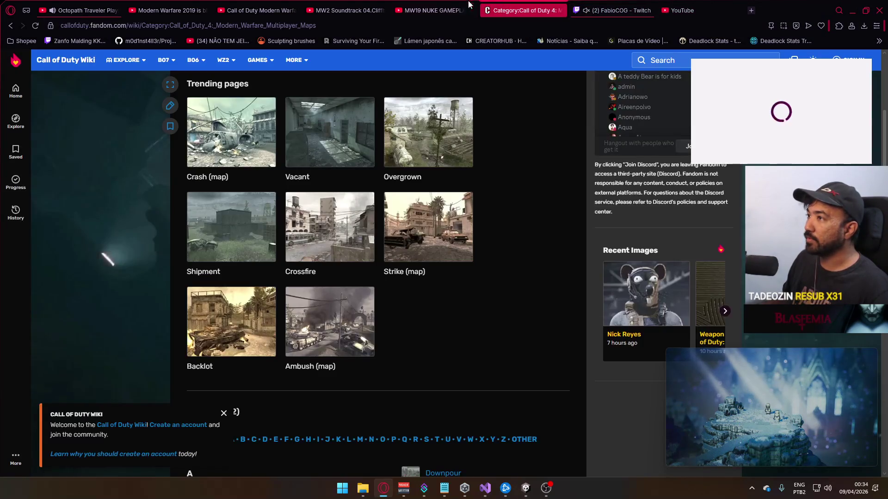
pyautogui.click(680, 15)
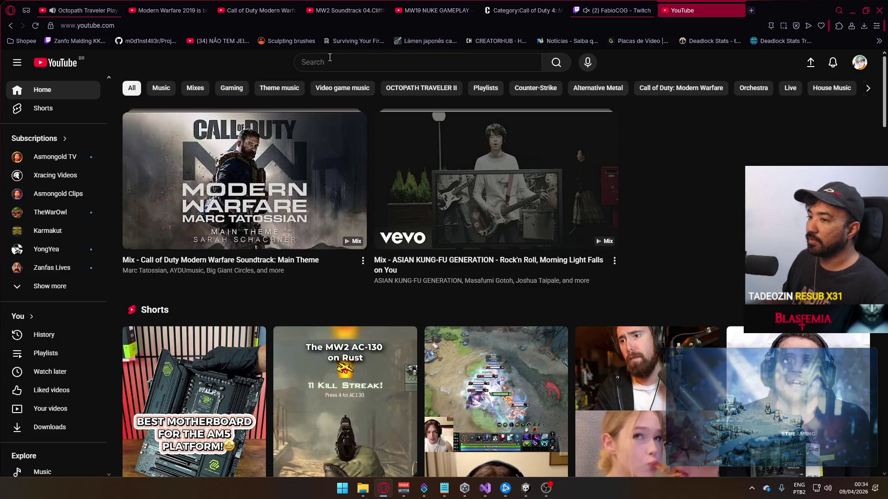
# Search YouTube for 'wise guys' and play the WISE GUYS Gameplay Trailer.
pyautogui.click(321, 58)
pyautogui.write('wise guys')
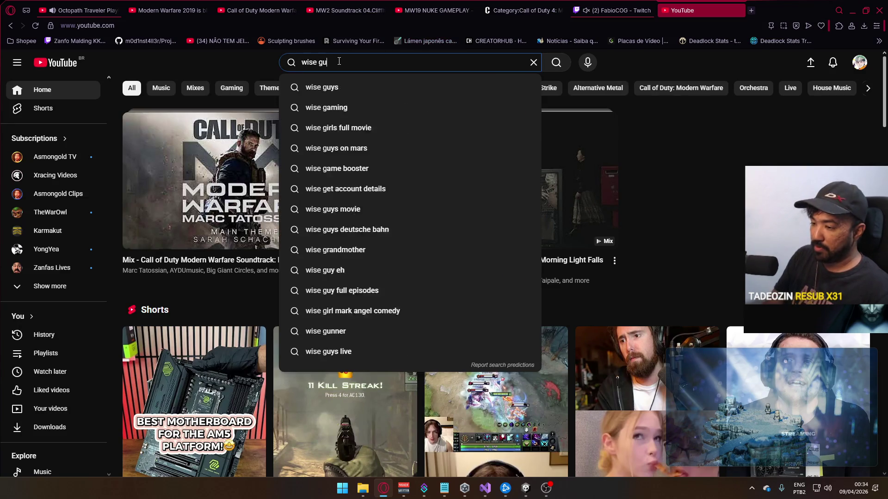
pyautogui.press('Return')
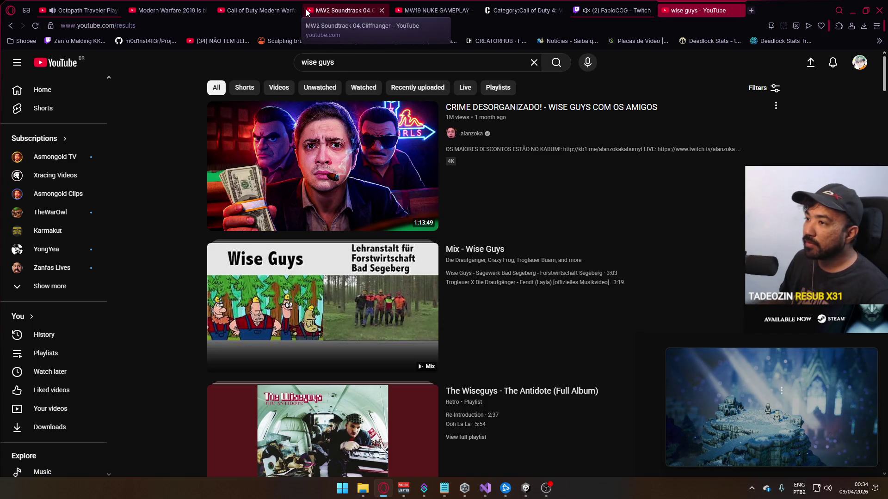
pyautogui.scroll(-7, 358, 97)
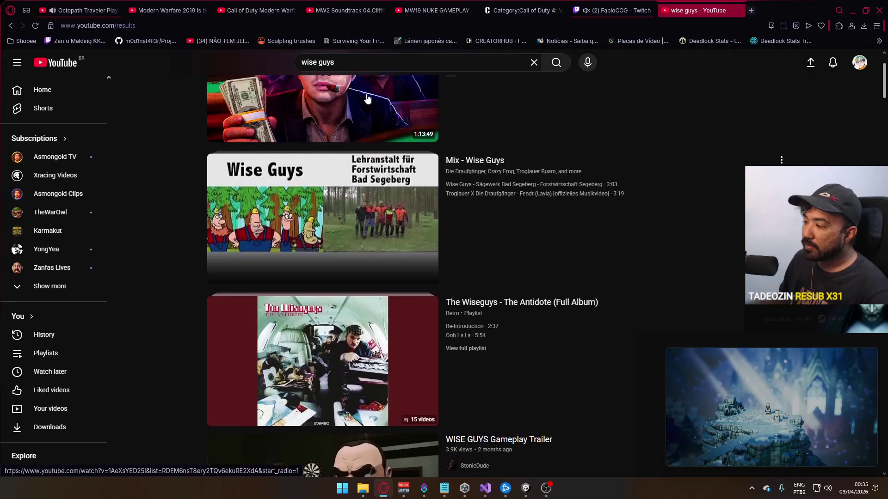
pyautogui.click(362, 279)
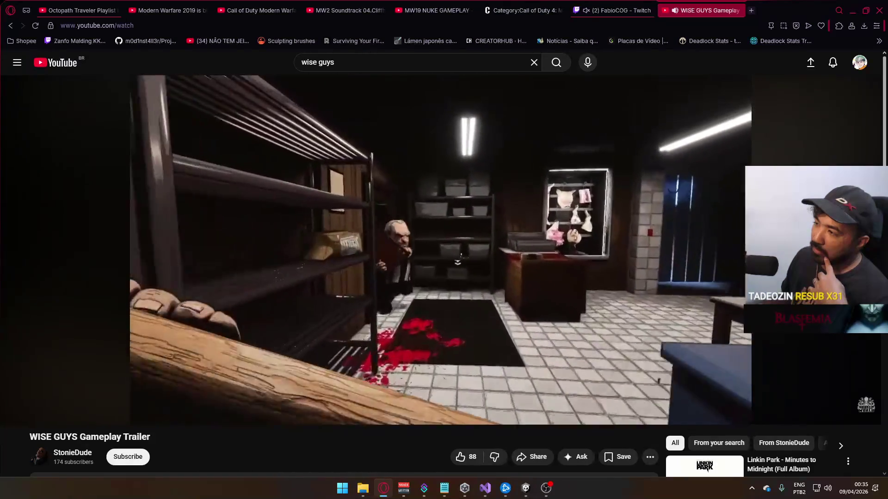
# Make Cube (253) taller, raising its height from 2.80 to 3.10.
pyautogui.hotkey('alt', 'Tab')
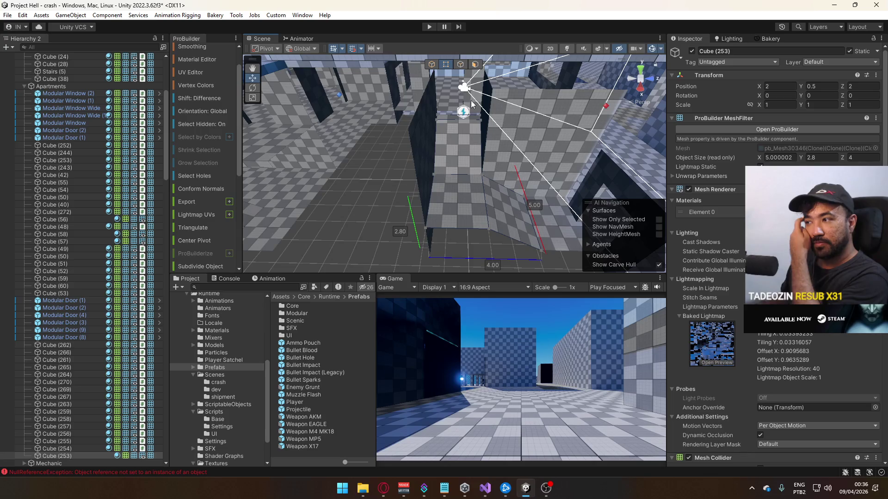
pyautogui.click(459, 168)
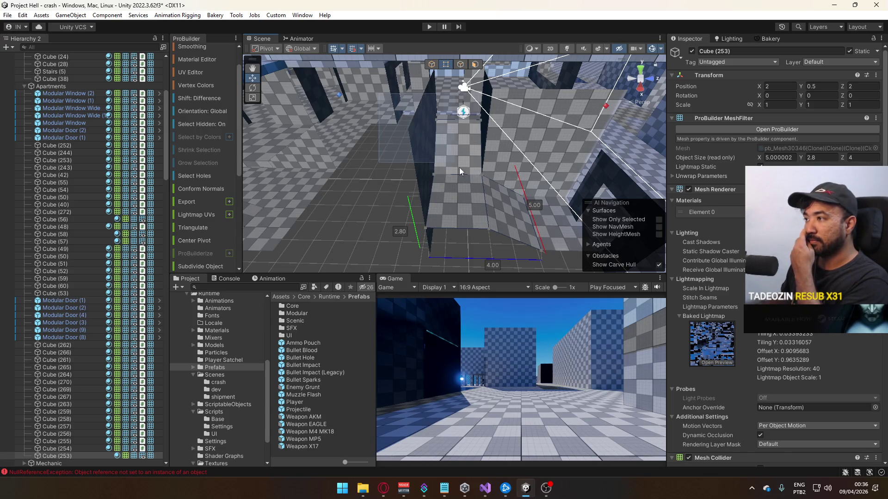
pyautogui.moveTo(485, 85); pyautogui.dragTo(484, 79)
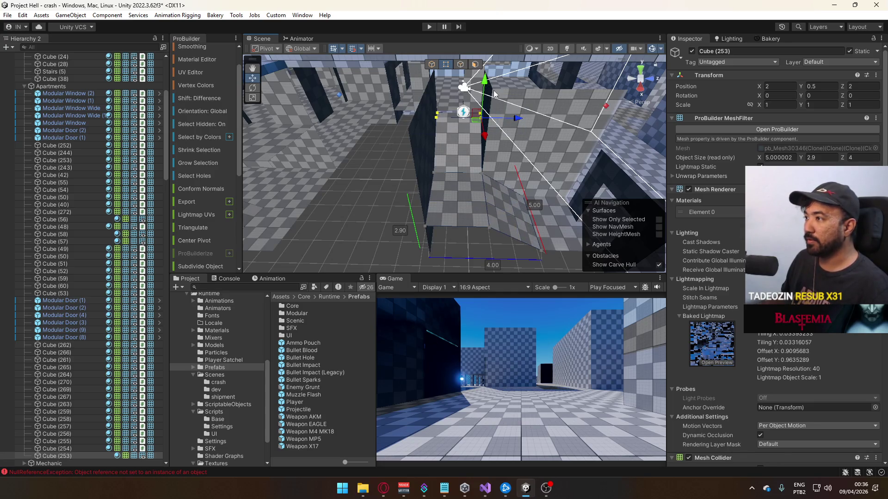
pyautogui.click(431, 64)
# Move Cube (256) to Z 7.2 and raise it to height 2.6.
pyautogui.moveTo(435, 73)
pyautogui.mouseDown()
pyautogui.moveTo(468, 144)
pyautogui.moveTo(472, 125)
pyautogui.moveTo(468, 110)
pyautogui.moveTo(429, 140)
pyautogui.mouseUp()
pyautogui.click(428, 140)
pyautogui.press('f')
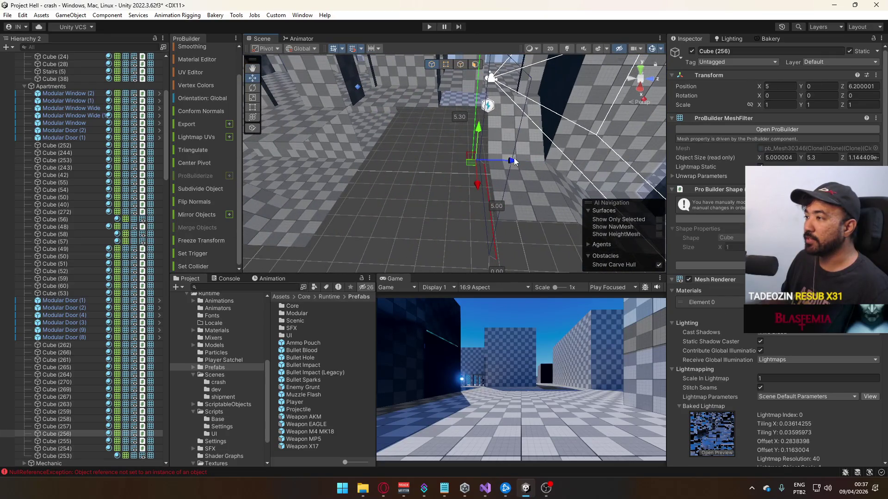
pyautogui.moveTo(492, 163); pyautogui.dragTo(439, 148)
pyautogui.moveTo(477, 176)
pyautogui.mouseDown()
pyautogui.moveTo(478, 147)
pyautogui.moveTo(410, 127)
pyautogui.mouseUp()
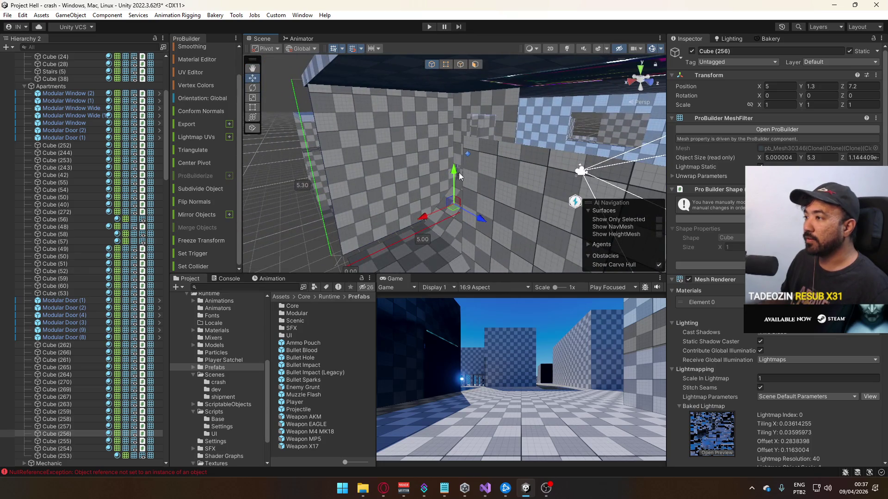
pyautogui.moveTo(454, 174)
pyautogui.mouseDown()
pyautogui.moveTo(452, 146)
pyautogui.moveTo(467, 152)
pyautogui.moveTo(486, 143)
pyautogui.mouseUp()
# Extend Cube (253) to 5 units long by dragging its left-side vertices along Z.
pyautogui.click(499, 196)
pyautogui.moveTo(500, 196)
pyautogui.mouseDown()
pyautogui.moveTo(494, 172)
pyautogui.moveTo(503, 162)
pyautogui.mouseUp()
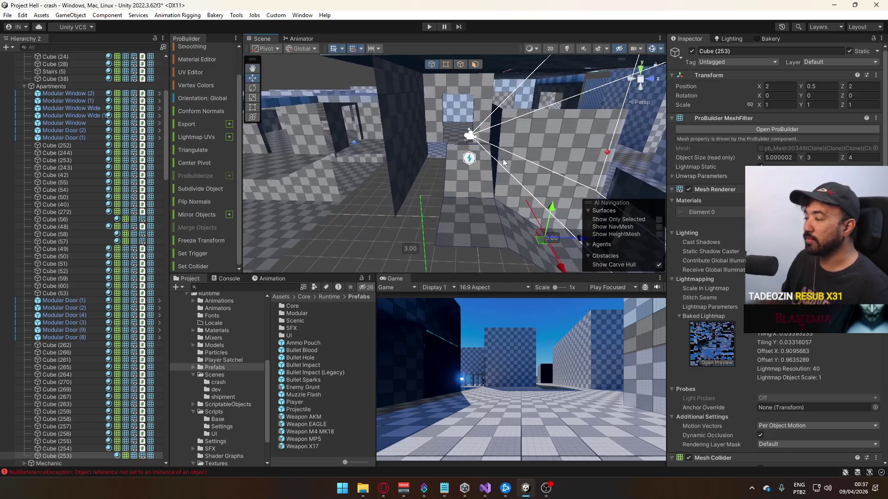
pyautogui.click(446, 64)
pyautogui.moveTo(387, 115)
pyautogui.mouseDown()
pyautogui.moveTo(467, 198)
pyautogui.moveTo(512, 262)
pyautogui.mouseUp()
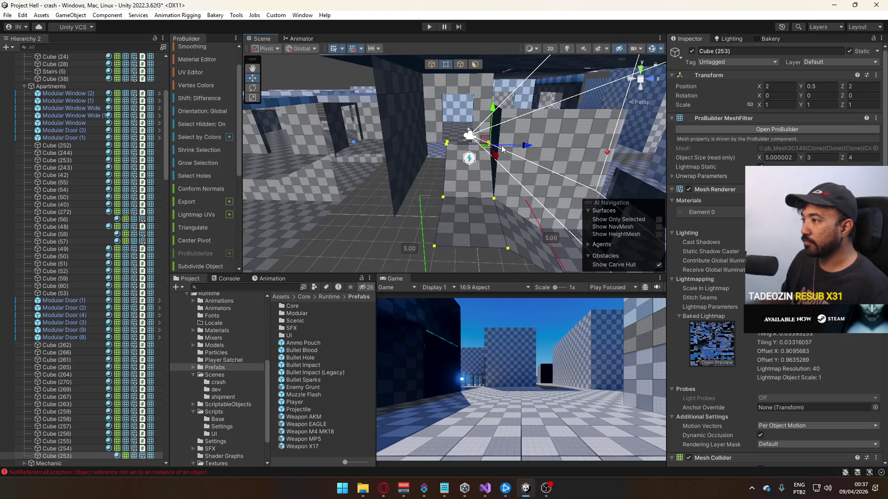
pyautogui.moveTo(433, 170); pyautogui.dragTo(471, 180)
pyautogui.moveTo(475, 145); pyautogui.dragTo(475, 148)
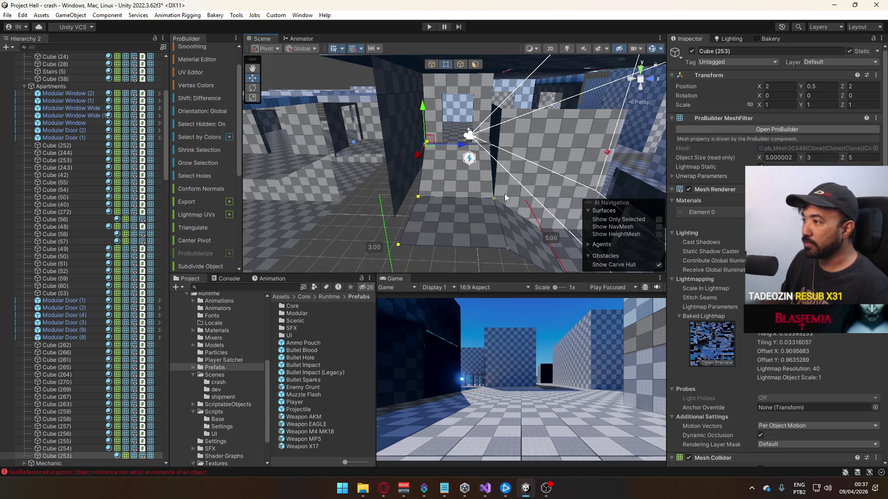
pyautogui.moveTo(503, 196)
pyautogui.mouseDown()
pyautogui.moveTo(493, 209)
pyautogui.moveTo(434, 203)
pyautogui.moveTo(522, 213)
pyautogui.moveTo(490, 193)
pyautogui.moveTo(381, 236)
pyautogui.mouseUp()
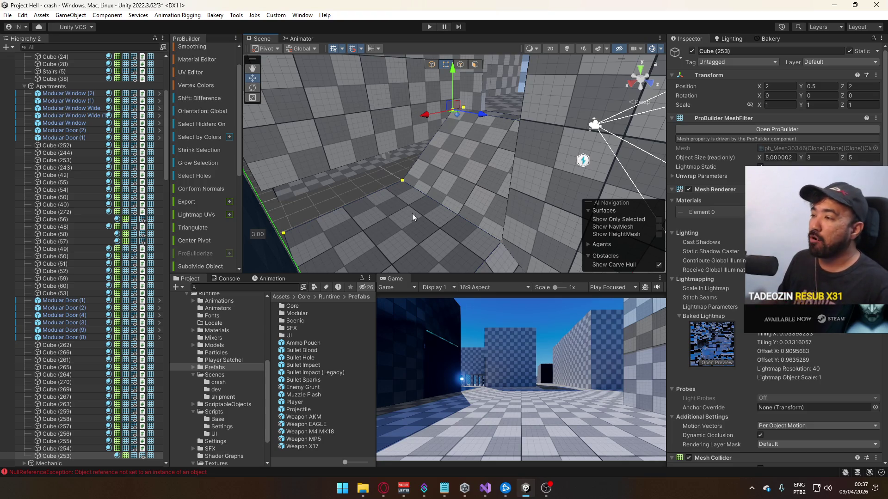
# Slide the floor piece Cube (254) left along X.
pyautogui.moveTo(412, 213)
pyautogui.mouseDown()
pyautogui.moveTo(607, 114)
pyautogui.moveTo(471, 189)
pyautogui.moveTo(504, 138)
pyautogui.mouseUp()
pyautogui.click(476, 191)
pyautogui.click(432, 67)
pyautogui.press('f')
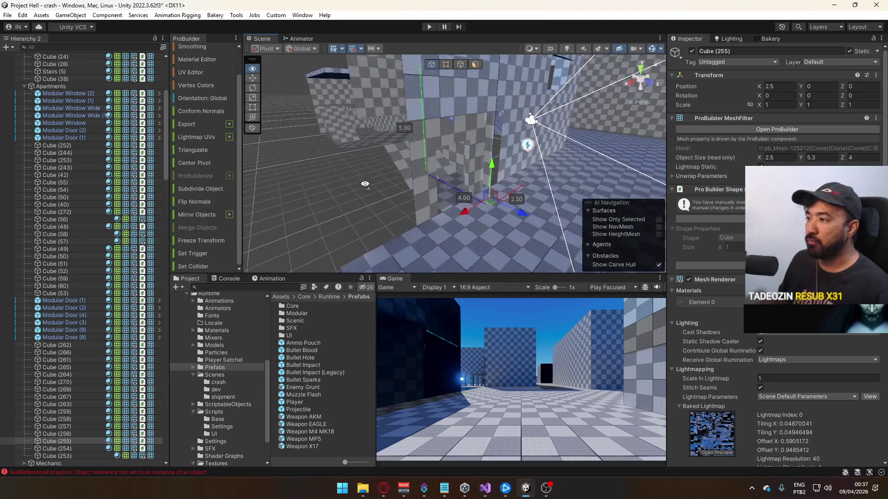
pyautogui.click(386, 195)
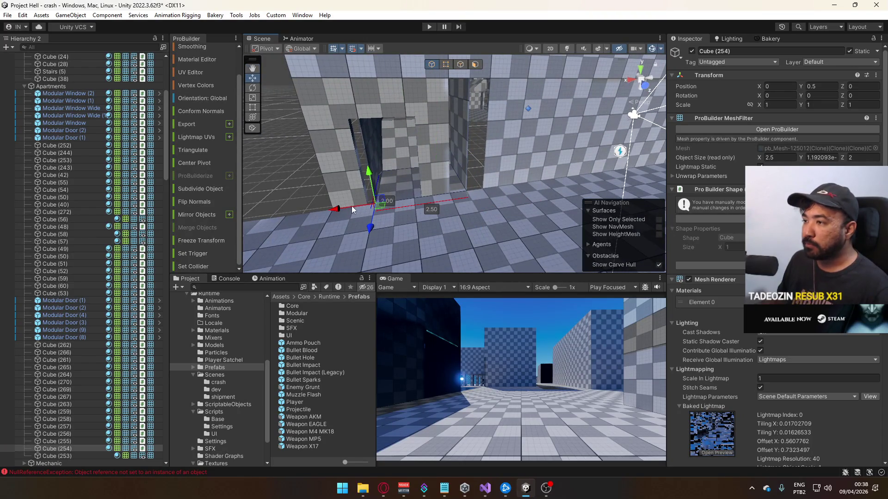
pyautogui.moveTo(340, 207)
pyautogui.mouseDown()
pyautogui.moveTo(310, 216)
pyautogui.moveTo(457, 163)
pyautogui.mouseUp()
pyautogui.click(460, 64)
pyautogui.click(448, 90)
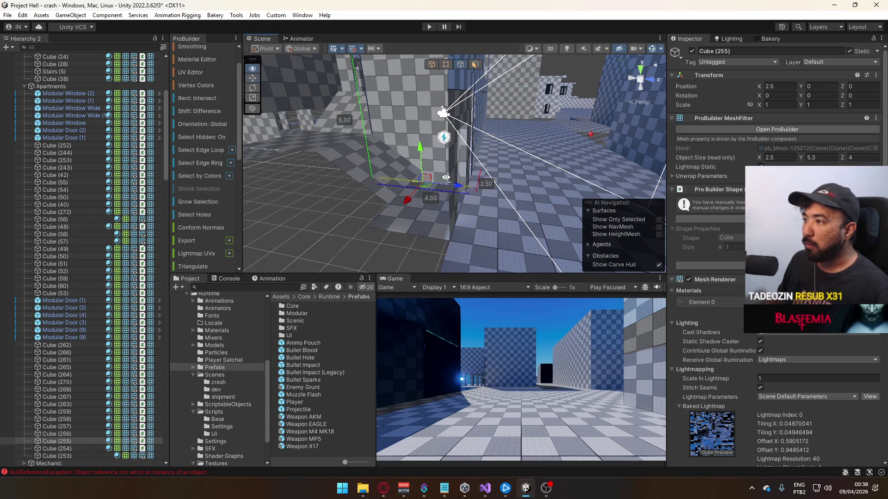
pyautogui.press('f')
pyautogui.click(424, 185)
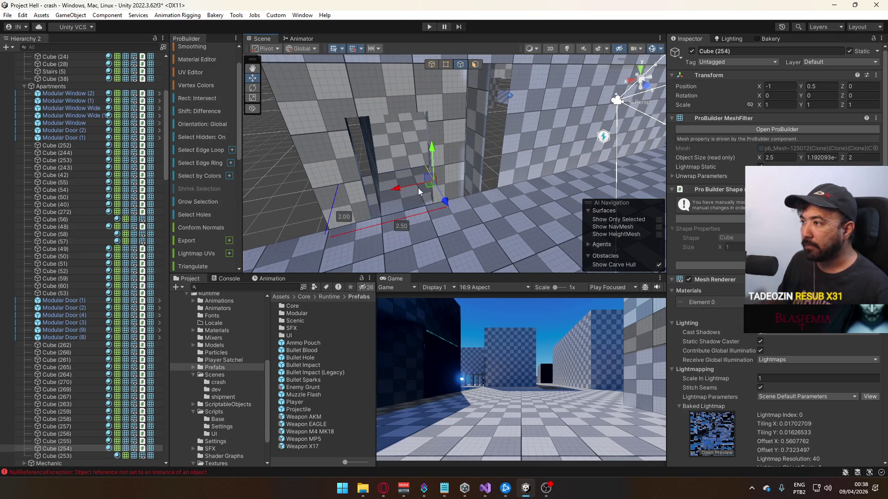
pyautogui.moveTo(416, 189)
pyautogui.mouseDown()
pyautogui.moveTo(425, 153)
pyautogui.moveTo(409, 146)
pyautogui.moveTo(400, 120)
pyautogui.mouseUp()
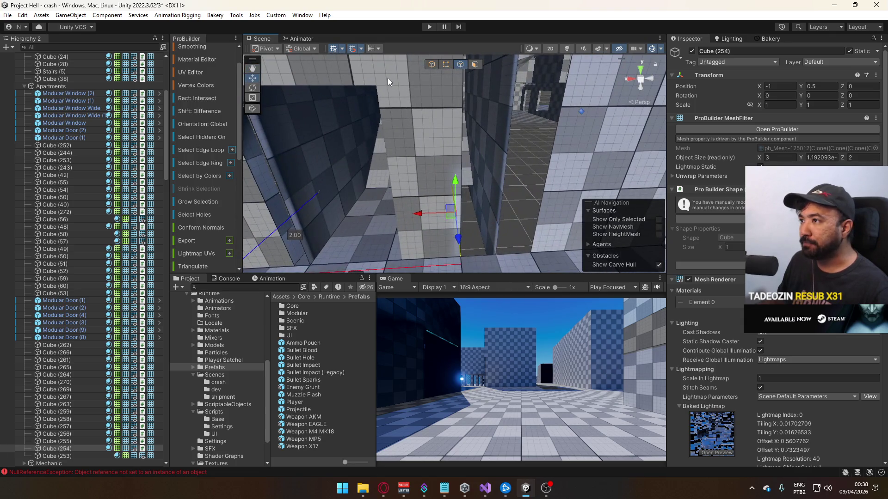
# Raise the wall Cube (257) and move it left to X -0.9.
pyautogui.click(431, 64)
pyautogui.click(382, 204)
pyautogui.moveTo(384, 218); pyautogui.dragTo(593, 188)
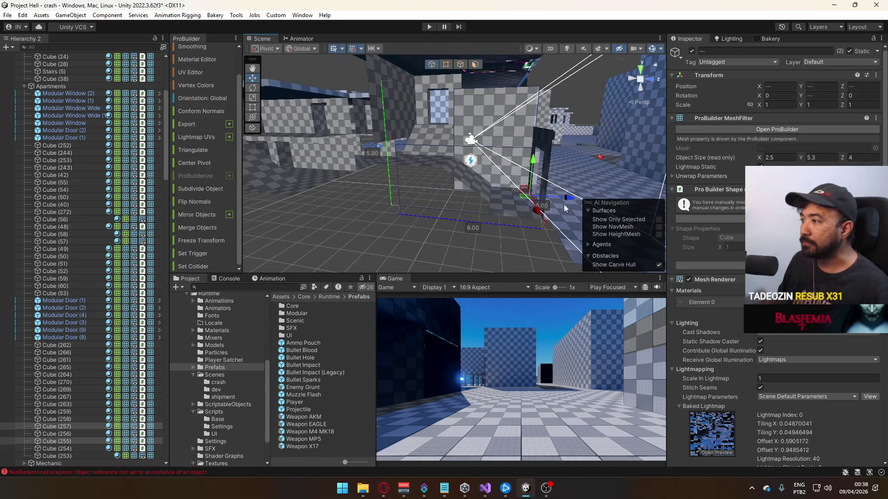
pyautogui.moveTo(538, 169); pyautogui.dragTo(535, 165)
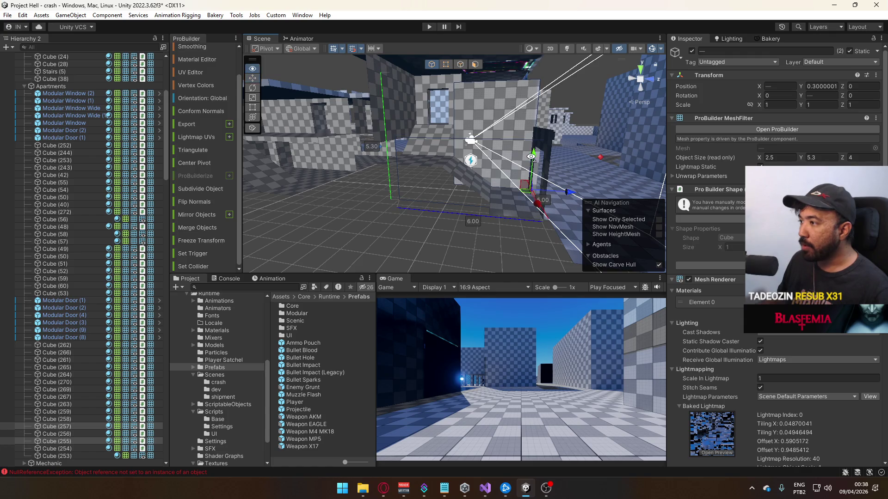
pyautogui.click(420, 179)
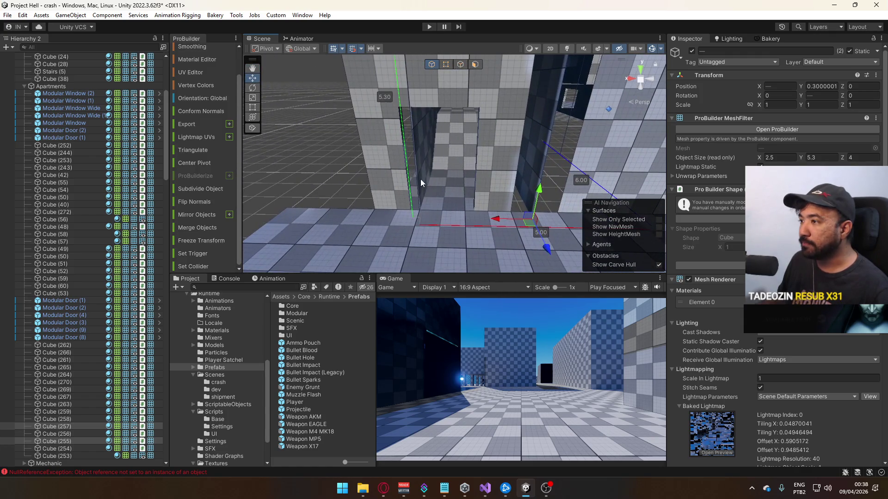
pyautogui.moveTo(397, 215)
pyautogui.mouseDown()
pyautogui.moveTo(348, 214)
pyautogui.moveTo(579, 200)
pyautogui.moveTo(532, 163)
pyautogui.moveTo(531, 151)
pyautogui.moveTo(232, 98)
pyautogui.mouseUp()
# Raise the top face of wall Cube (257) to height 5.6.
pyautogui.moveTo(416, 132)
pyautogui.mouseDown()
pyautogui.moveTo(428, 115)
pyautogui.moveTo(459, 110)
pyautogui.mouseUp()
pyautogui.press('2')
pyautogui.press('f')
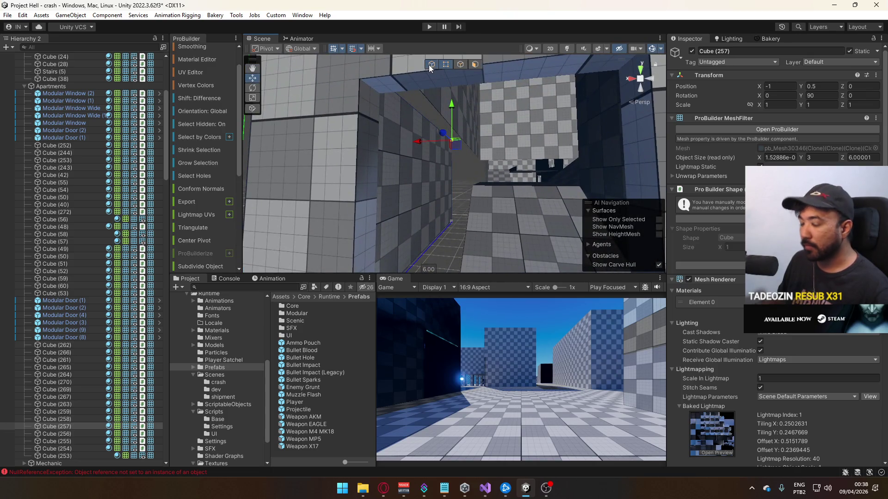
pyautogui.click(430, 64)
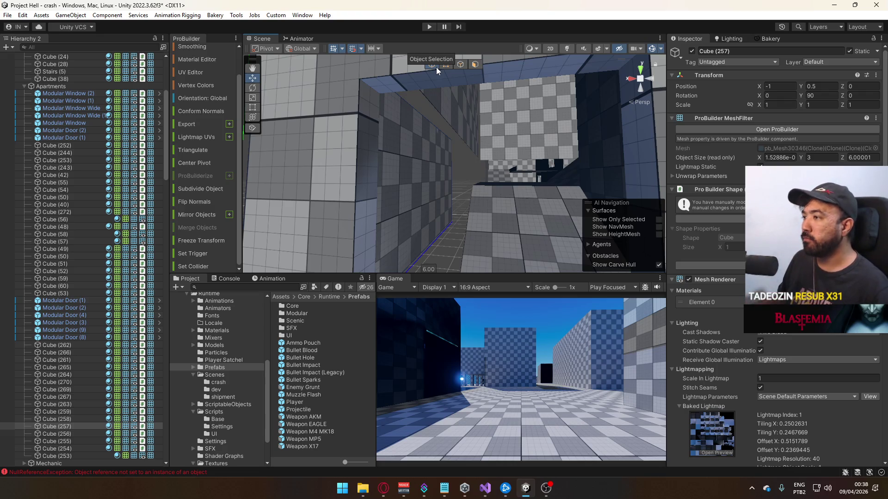
pyautogui.scroll(5, 475, 137)
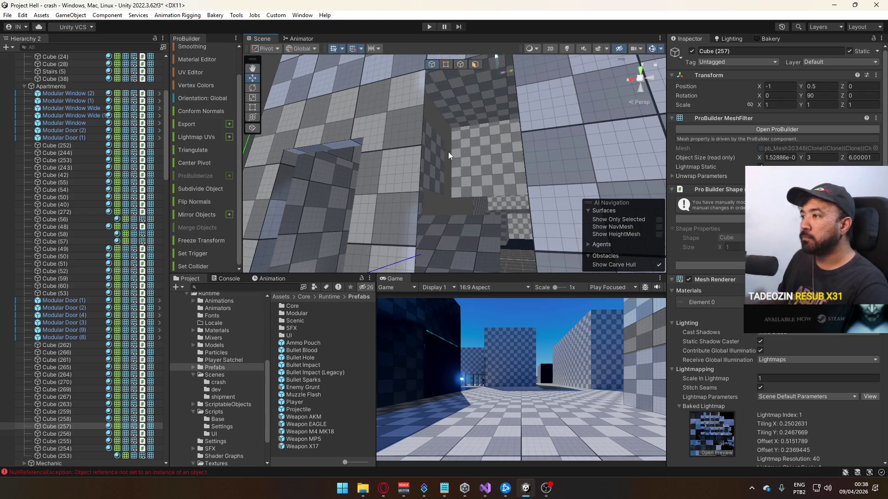
pyautogui.click(441, 153)
pyautogui.moveTo(448, 154)
pyautogui.mouseDown()
pyautogui.moveTo(357, 204)
pyautogui.moveTo(403, 173)
pyautogui.mouseUp()
pyautogui.click(404, 173)
pyautogui.press('f')
pyautogui.click(460, 65)
pyautogui.click(468, 157)
pyautogui.moveTo(475, 139)
pyautogui.mouseDown()
pyautogui.moveTo(477, 75)
pyautogui.moveTo(626, 159)
pyautogui.moveTo(528, 90)
pyautogui.mouseUp()
# Shift the floor slab Cube (253) left to X 1.
pyautogui.click(432, 68)
pyautogui.moveTo(435, 74); pyautogui.dragTo(471, 133)
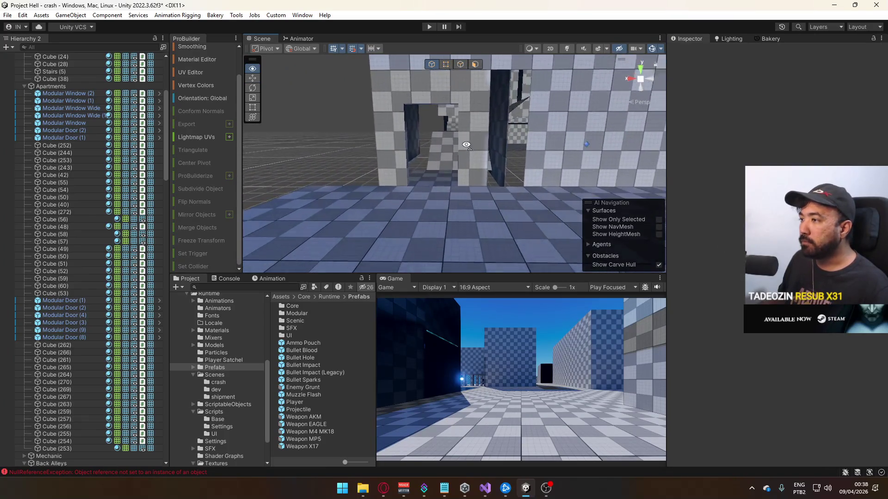
pyautogui.click(444, 173)
pyautogui.scroll(5, 447, 173)
pyautogui.scroll(-5, 448, 172)
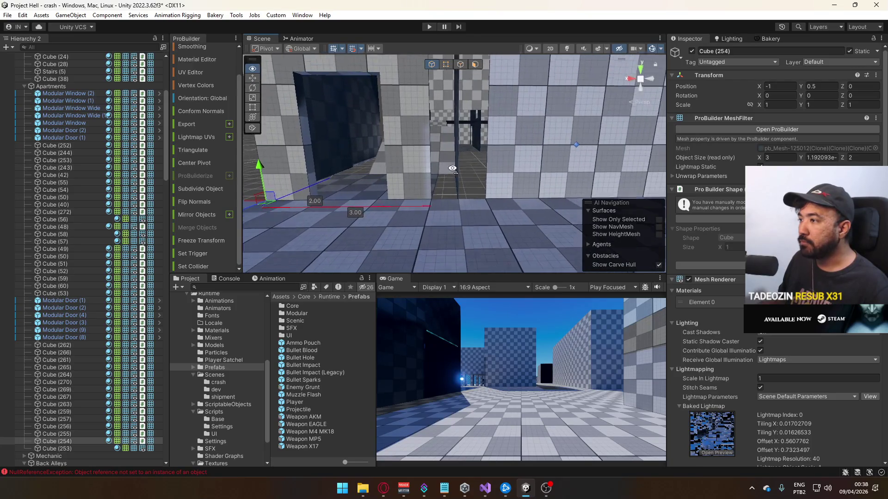
pyautogui.click(466, 163)
pyautogui.scroll(5, 466, 167)
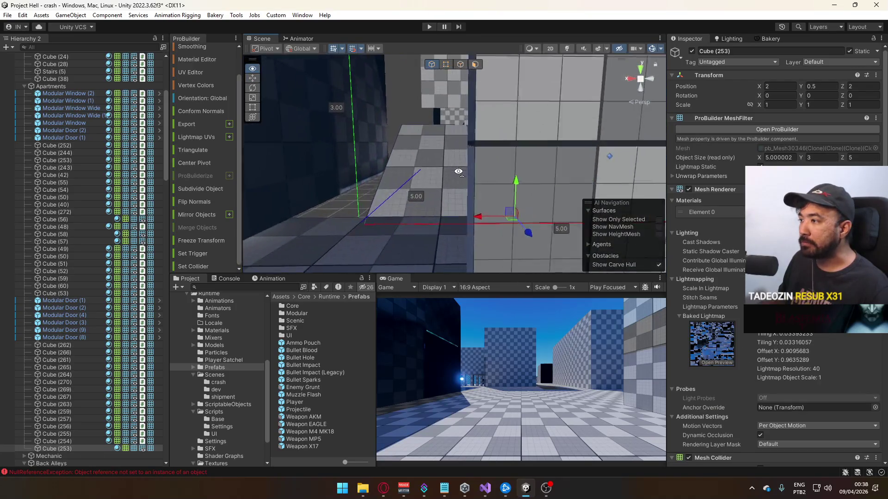
pyautogui.moveTo(510, 196); pyautogui.dragTo(437, 196)
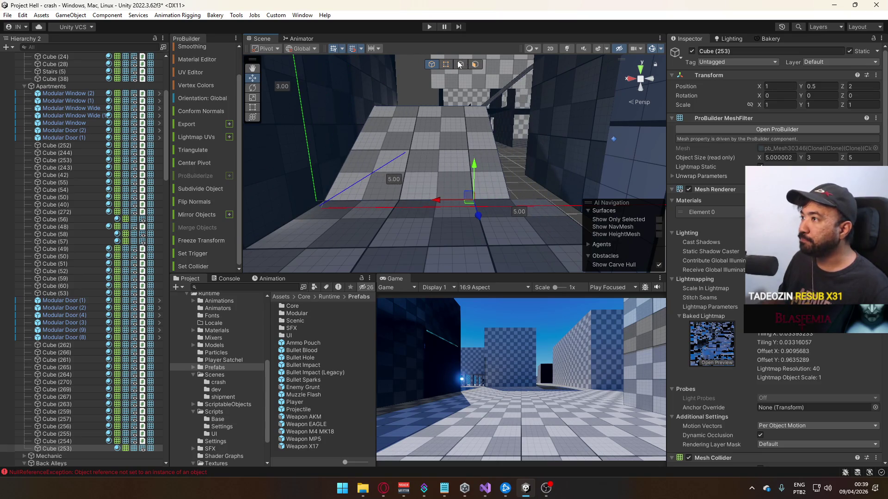
# Stretch Cube (253)'s edge vertices to widen it to 6 units along X.
pyautogui.click(446, 64)
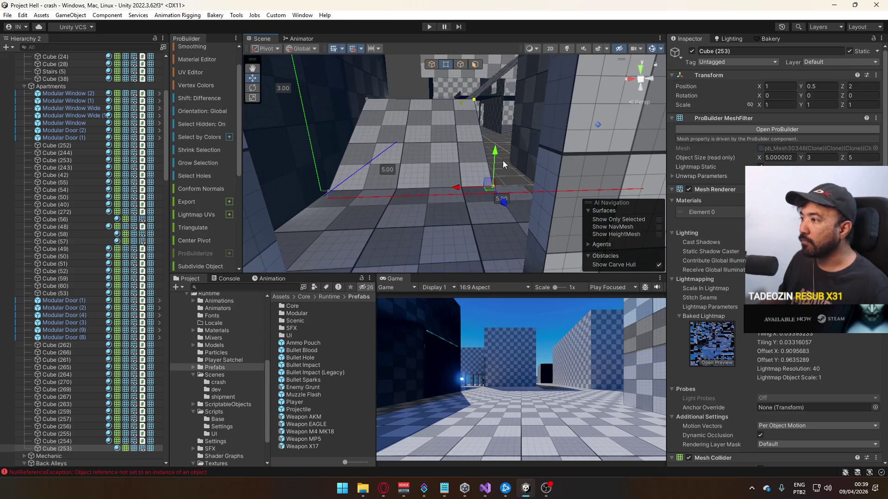
pyautogui.moveTo(465, 187)
pyautogui.mouseDown()
pyautogui.moveTo(681, 209)
pyautogui.moveTo(717, 195)
pyautogui.moveTo(30, 207)
pyautogui.moveTo(48, 215)
pyautogui.moveTo(65, 206)
pyautogui.mouseUp()
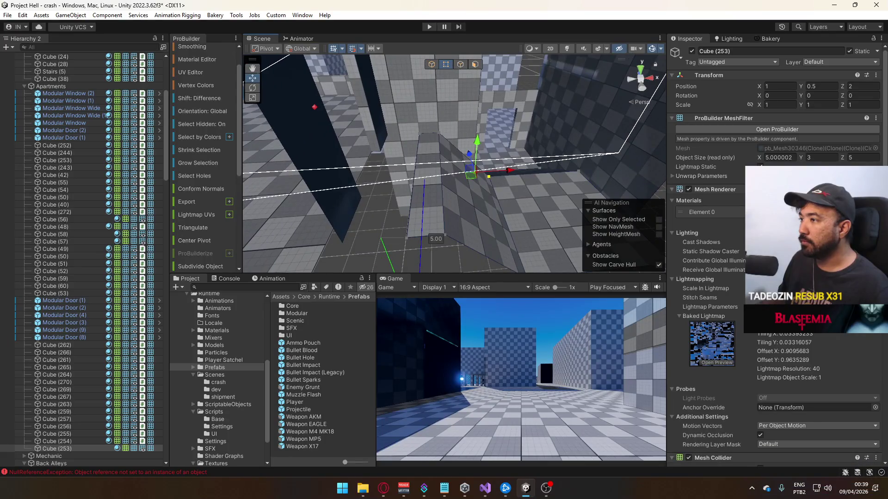
pyautogui.moveTo(403, 123); pyautogui.dragTo(482, 243)
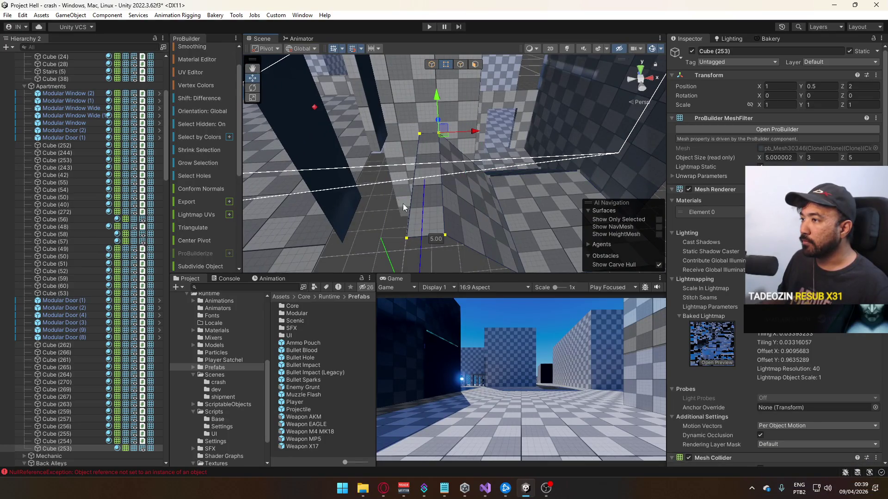
pyautogui.moveTo(475, 134)
pyautogui.mouseDown()
pyautogui.moveTo(424, 147)
pyautogui.moveTo(408, 140)
pyautogui.mouseUp()
pyautogui.click(408, 140)
# Push wall Cube (255)'s side face out to make it 3 units wide.
pyautogui.press('f')
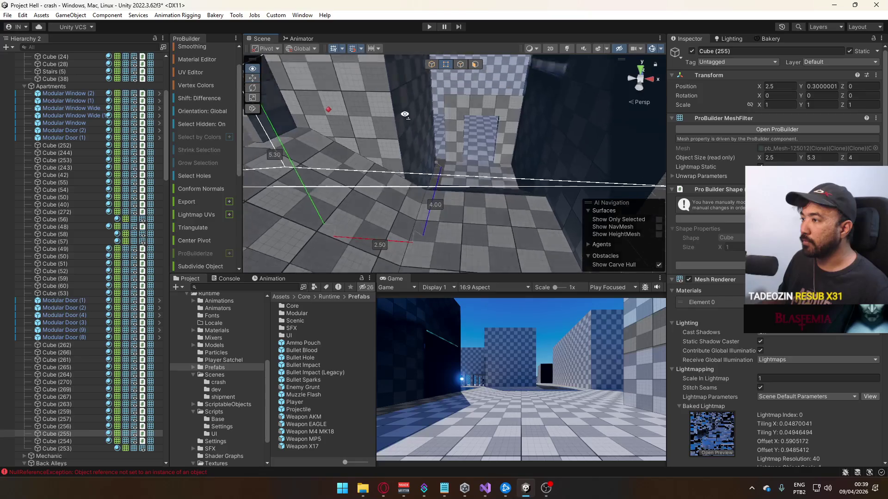
pyautogui.click(475, 68)
pyautogui.moveTo(461, 170); pyautogui.dragTo(483, 168)
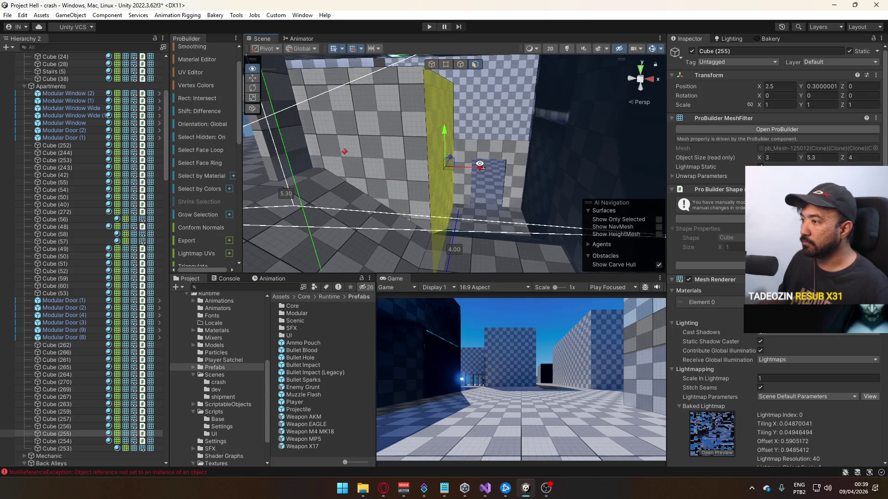
pyautogui.press('f')
pyautogui.click(435, 67)
# Set wall Cube (255)'s height to exactly 6 and reset its pivot.
pyautogui.click(337, 123)
pyautogui.moveTo(337, 91)
pyautogui.mouseDown()
pyautogui.moveTo(336, 60)
pyautogui.moveTo(331, 149)
pyautogui.moveTo(359, 134)
pyautogui.moveTo(395, 143)
pyautogui.mouseUp()
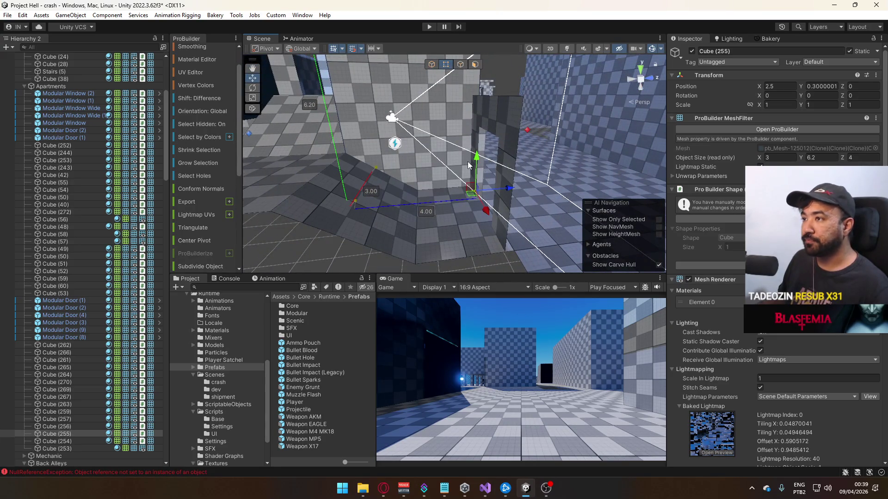
pyautogui.moveTo(473, 164); pyautogui.dragTo(479, 159)
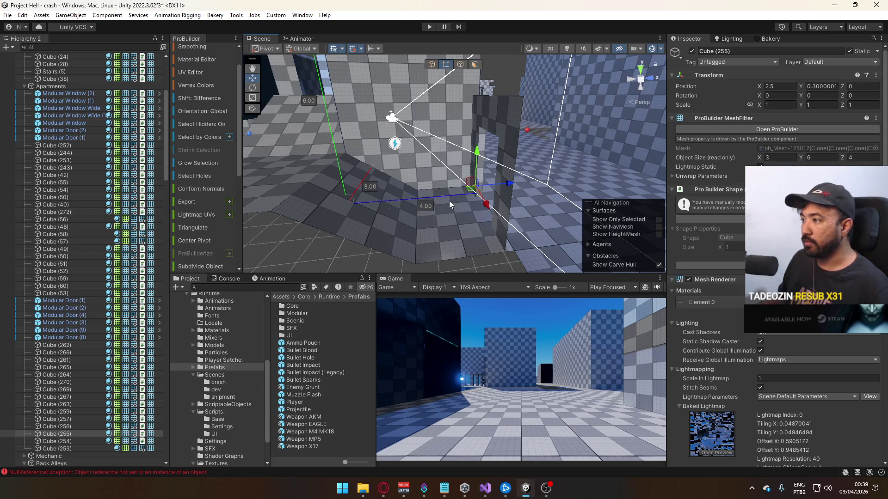
pyautogui.hotkey('ctrl', 'j')
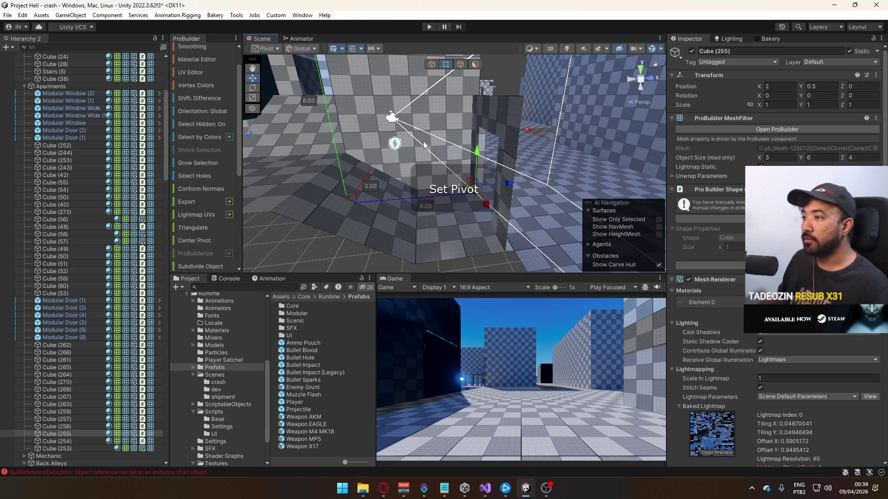
pyautogui.moveTo(430, 120)
pyautogui.mouseDown()
pyautogui.moveTo(418, 204)
pyautogui.moveTo(364, 179)
pyautogui.moveTo(445, 172)
pyautogui.moveTo(441, 113)
pyautogui.mouseUp()
pyautogui.click(431, 173)
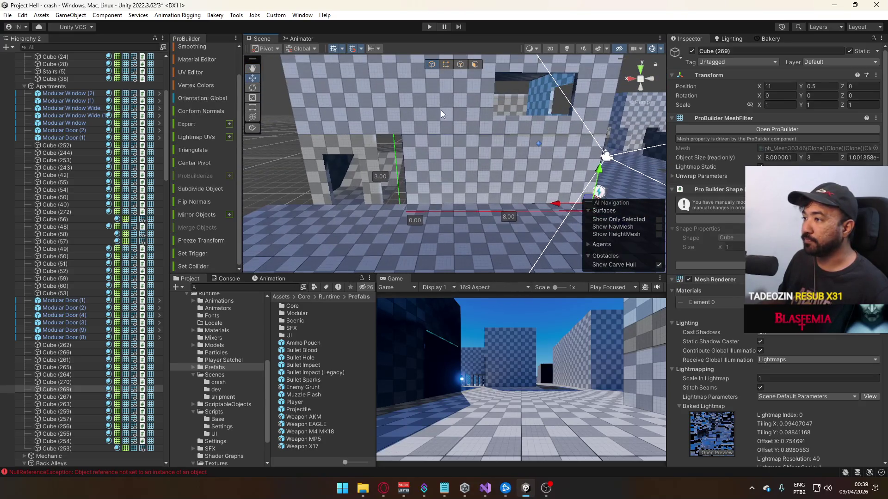
# Drag Cube (269)'s end vertices to stretch it from 8 to about 9 units along X.
pyautogui.click(446, 65)
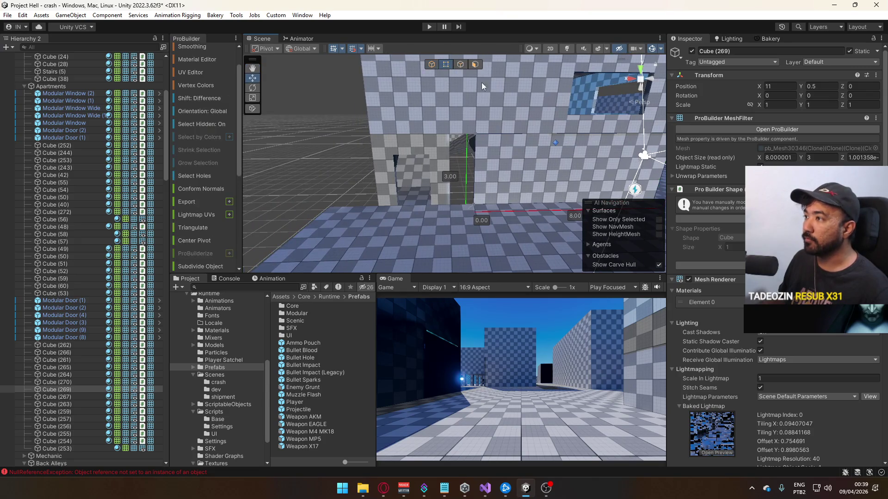
pyautogui.moveTo(439, 134); pyautogui.dragTo(420, 139)
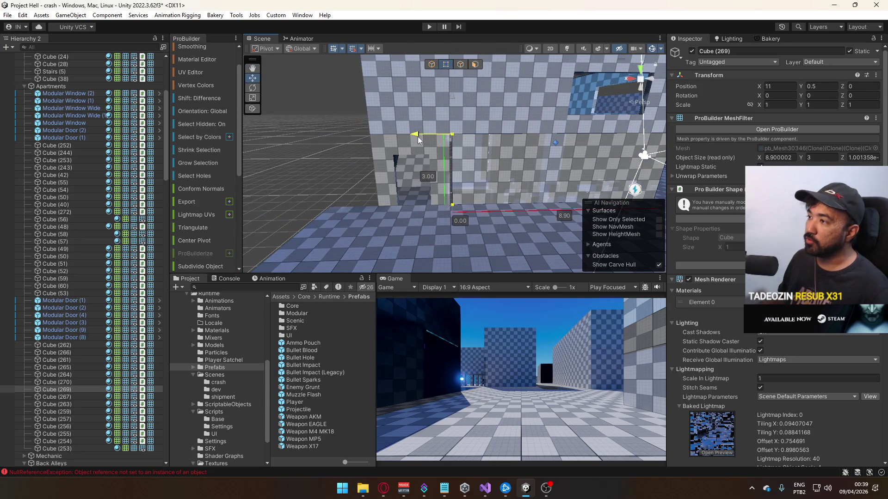
pyautogui.click(429, 68)
pyautogui.click(320, 138)
pyautogui.moveTo(320, 138)
pyautogui.mouseDown()
pyautogui.moveTo(508, 117)
pyautogui.moveTo(582, 146)
pyautogui.mouseUp()
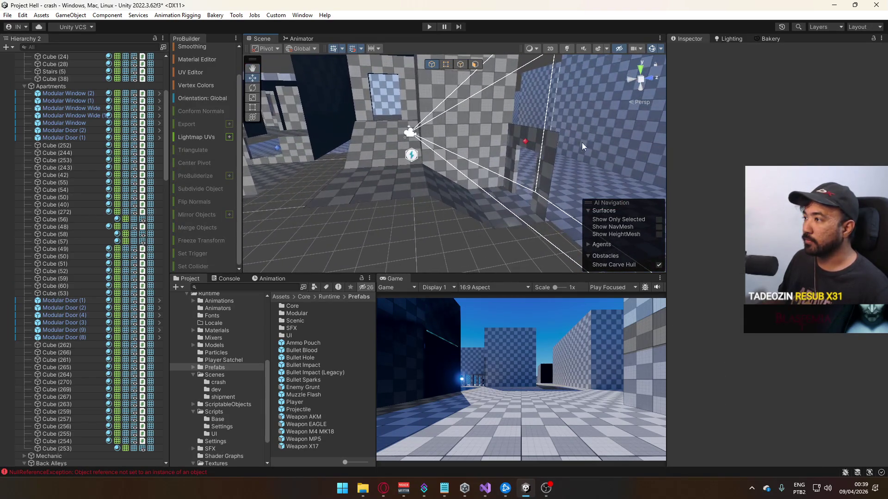
pyautogui.moveTo(448, 119)
pyautogui.mouseDown()
pyautogui.moveTo(492, 126)
pyautogui.moveTo(467, 111)
pyautogui.moveTo(515, 139)
pyautogui.moveTo(442, 167)
pyautogui.moveTo(449, 134)
pyautogui.moveTo(397, 142)
pyautogui.mouseUp()
pyautogui.click(492, 126)
pyautogui.click(467, 111)
pyautogui.click(515, 143)
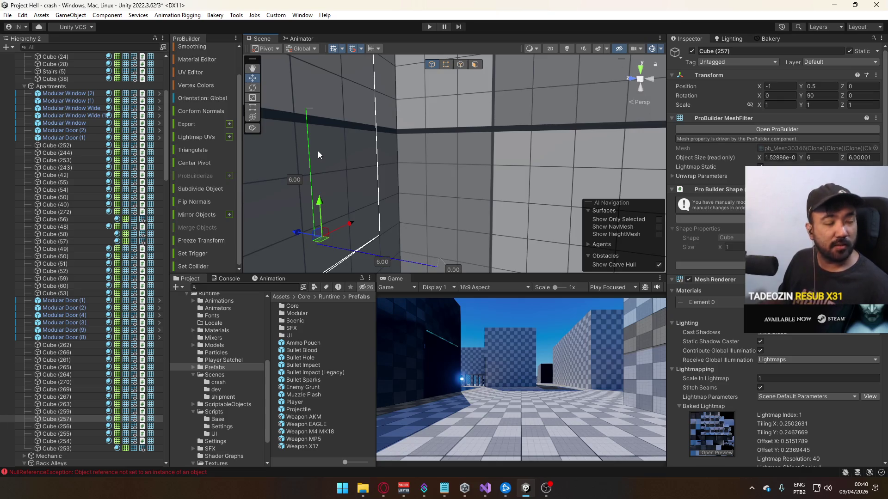
# Lengthen wall Cube (257) from 6 to 7 units deep.
pyautogui.moveTo(343, 176)
pyautogui.mouseDown()
pyautogui.moveTo(406, 190)
pyautogui.moveTo(426, 173)
pyautogui.mouseUp()
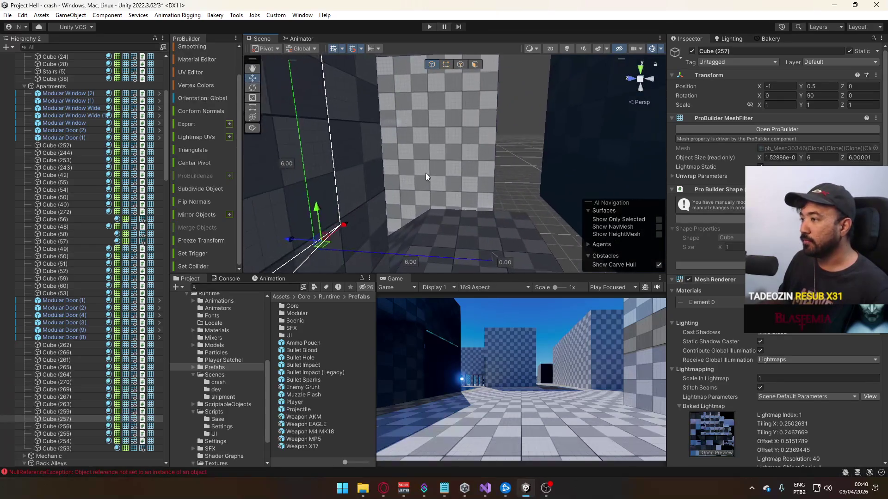
pyautogui.click(460, 64)
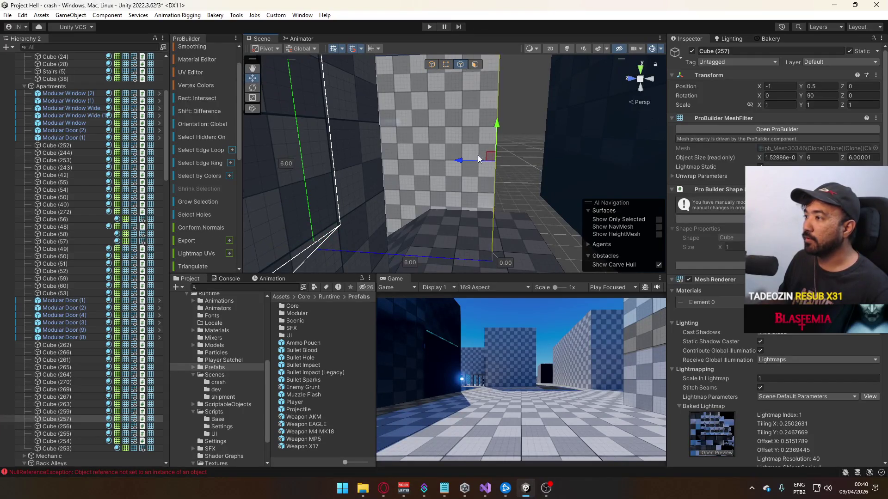
pyautogui.hotkey('ctrl', 'z')
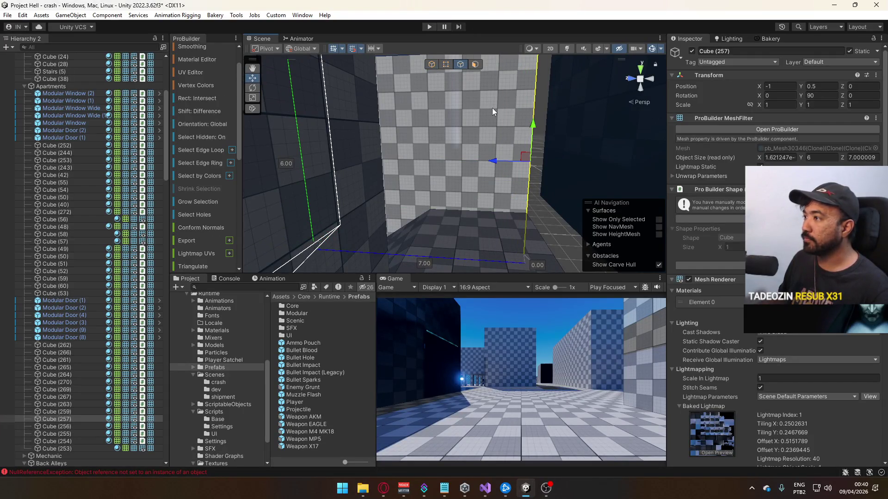
pyautogui.click(431, 65)
pyautogui.click(538, 185)
pyautogui.moveTo(539, 180)
pyautogui.mouseDown()
pyautogui.moveTo(539, 206)
pyautogui.moveTo(645, 198)
pyautogui.mouseUp()
pyautogui.click(514, 177)
pyautogui.moveTo(514, 176)
pyautogui.mouseDown()
pyautogui.moveTo(667, 182)
pyautogui.moveTo(424, 186)
pyautogui.mouseUp()
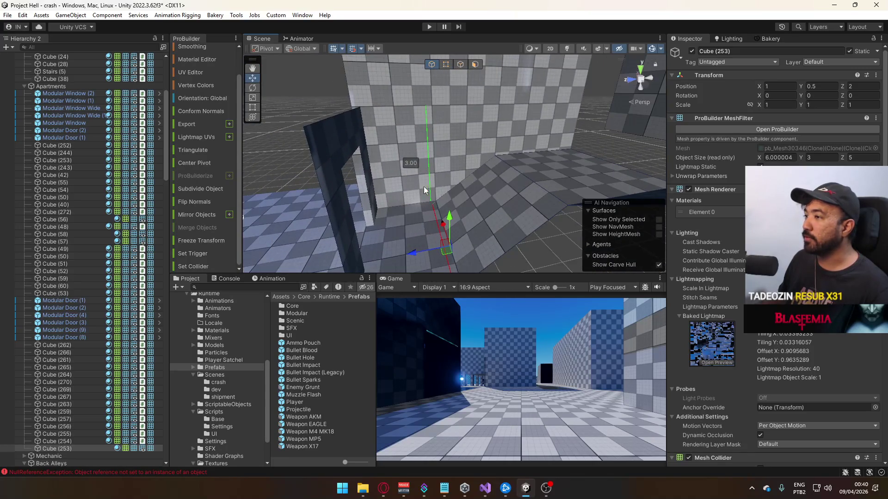
# Lift the ramp's sloped face slightly higher to reshape the ramp.
pyautogui.click(475, 64)
pyautogui.click(531, 141)
pyautogui.moveTo(576, 133); pyautogui.dragTo(583, 129)
pyautogui.moveTo(429, 151)
pyautogui.mouseDown()
pyautogui.moveTo(713, 176)
pyautogui.moveTo(742, 154)
pyautogui.moveTo(683, 200)
pyautogui.moveTo(648, 213)
pyautogui.moveTo(470, 75)
pyautogui.mouseUp()
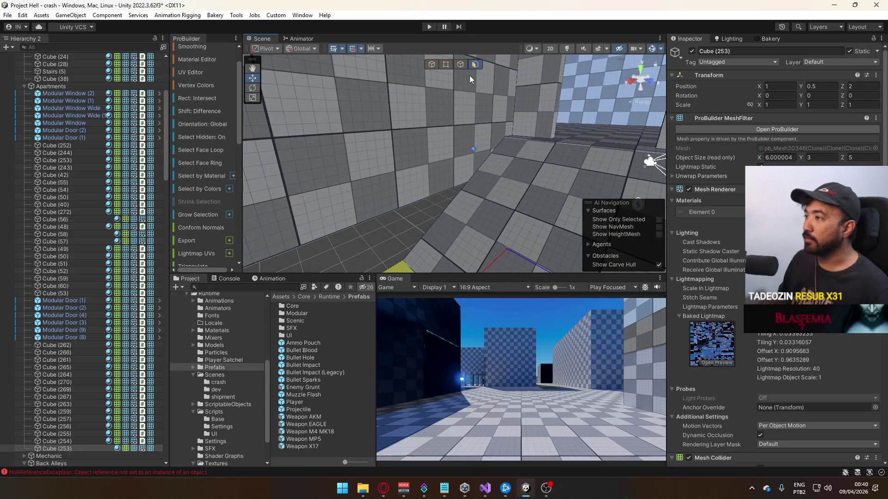
pyautogui.click(430, 66)
pyautogui.click(444, 162)
pyautogui.moveTo(443, 162)
pyautogui.mouseDown()
pyautogui.moveTo(428, 178)
pyautogui.moveTo(477, 151)
pyautogui.moveTo(604, 138)
pyautogui.moveTo(483, 145)
pyautogui.moveTo(596, 115)
pyautogui.moveTo(562, 116)
pyautogui.mouseUp()
# Pull Cube (256)'s left edge out along X to 6 units wide and raise it.
pyautogui.press('k')
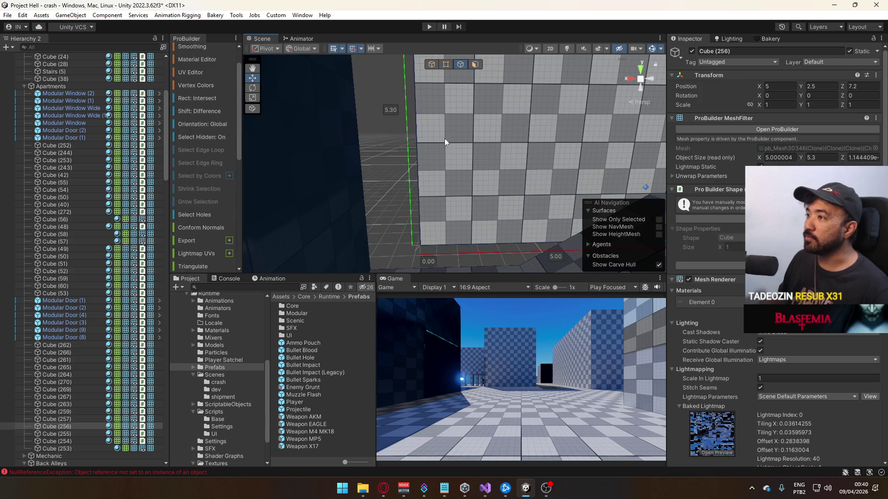
pyautogui.click(431, 153)
pyautogui.moveTo(384, 112); pyautogui.dragTo(329, 123)
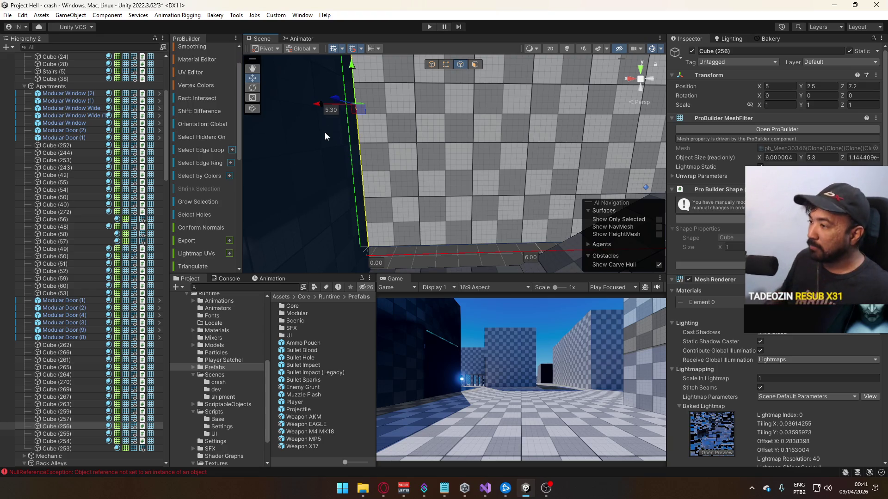
pyautogui.moveTo(532, 243)
pyautogui.mouseDown()
pyautogui.moveTo(588, 214)
pyautogui.moveTo(434, 102)
pyautogui.moveTo(451, 188)
pyautogui.mouseUp()
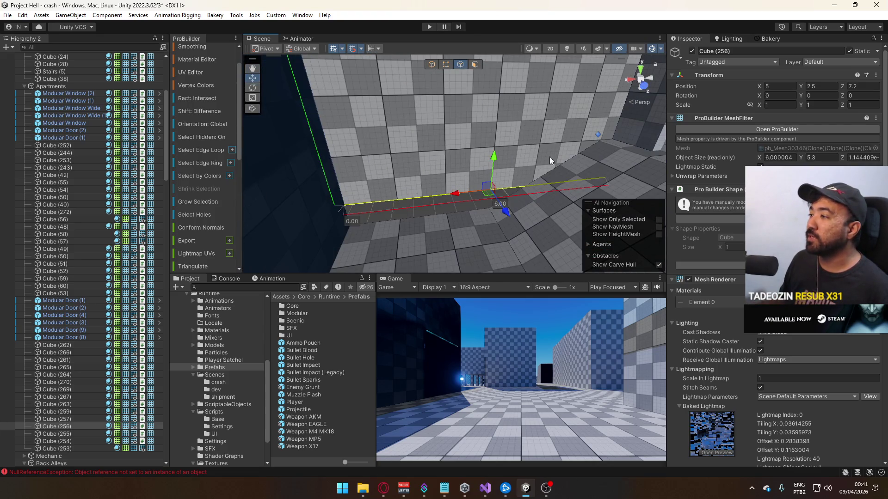
pyautogui.moveTo(493, 163); pyautogui.dragTo(493, 151)
pyautogui.moveTo(459, 187)
pyautogui.mouseDown()
pyautogui.moveTo(414, 182)
pyautogui.moveTo(412, 162)
pyautogui.moveTo(468, 152)
pyautogui.moveTo(458, 154)
pyautogui.moveTo(476, 176)
pyautogui.moveTo(456, 188)
pyautogui.moveTo(475, 198)
pyautogui.moveTo(449, 211)
pyautogui.mouseUp()
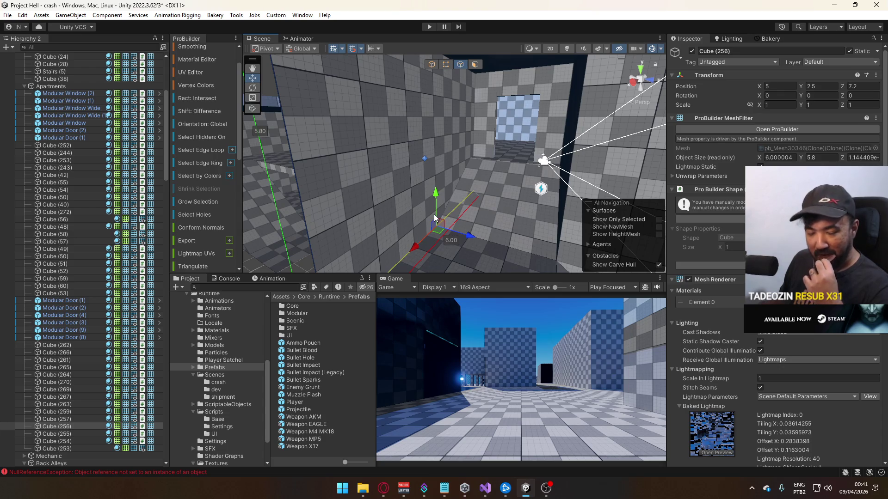
pyautogui.moveTo(426, 217)
pyautogui.mouseDown()
pyautogui.moveTo(472, 211)
pyautogui.moveTo(432, 210)
pyautogui.moveTo(450, 193)
pyautogui.moveTo(453, 201)
pyautogui.mouseUp()
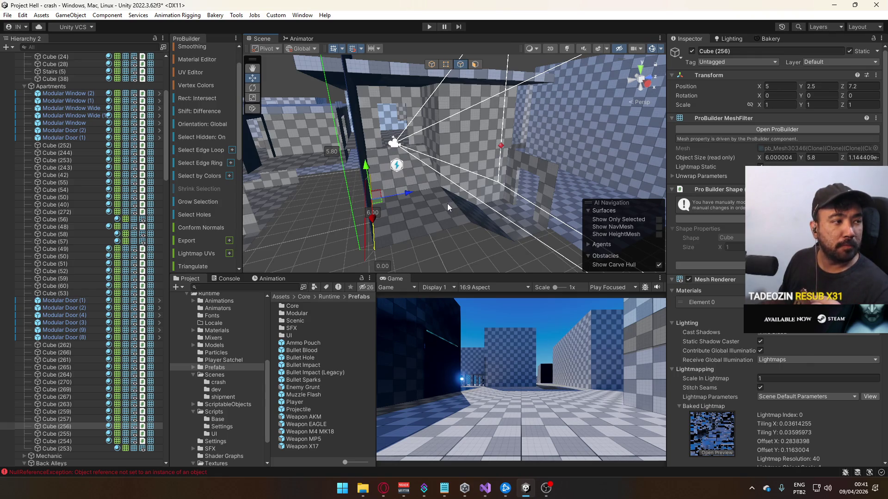
# Lower Cube (256)'s top so the wall stands 4.5 units tall.
pyautogui.moveTo(430, 187)
pyautogui.mouseDown()
pyautogui.moveTo(392, 161)
pyautogui.moveTo(404, 167)
pyautogui.moveTo(440, 148)
pyautogui.mouseUp()
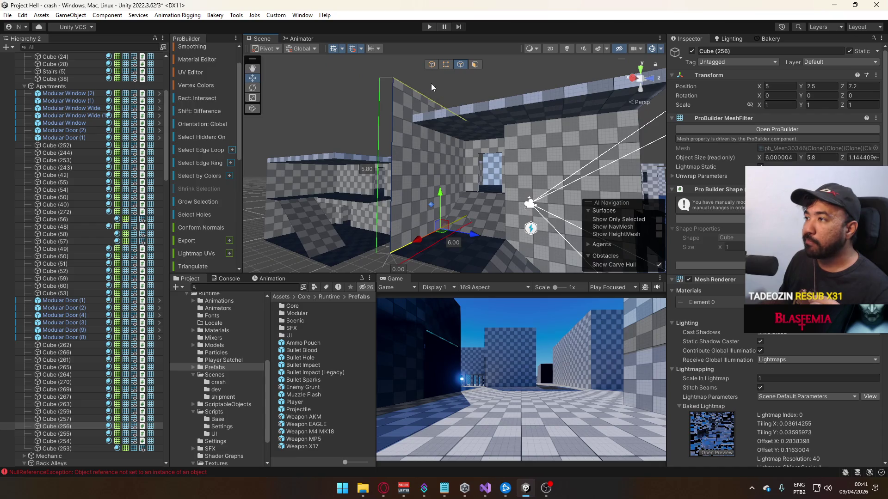
pyautogui.click(435, 67)
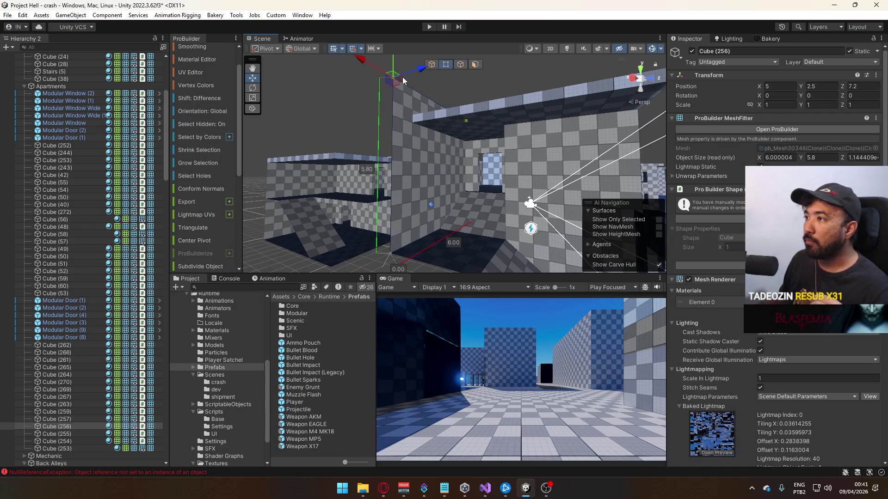
pyautogui.moveTo(394, 68); pyautogui.dragTo(387, 103)
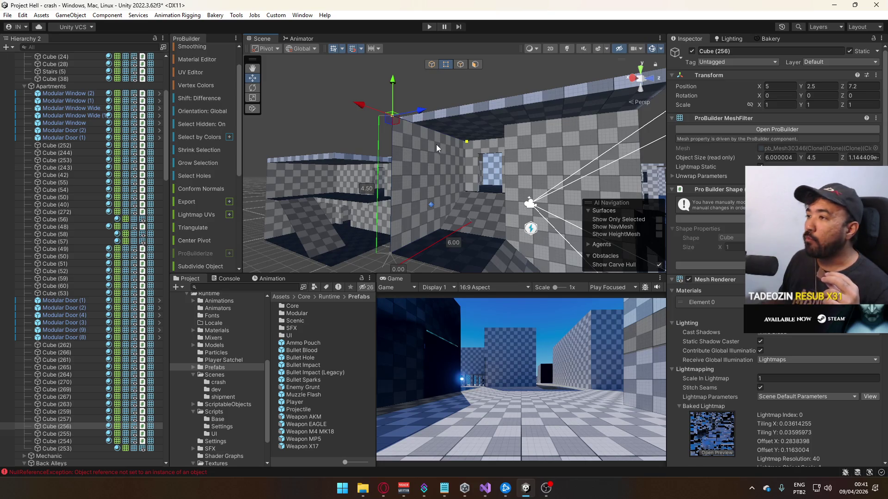
pyautogui.click(437, 68)
pyautogui.moveTo(444, 93)
pyautogui.mouseDown()
pyautogui.moveTo(509, 140)
pyautogui.moveTo(584, 134)
pyautogui.moveTo(489, 137)
pyautogui.moveTo(474, 153)
pyautogui.moveTo(432, 153)
pyautogui.mouseUp()
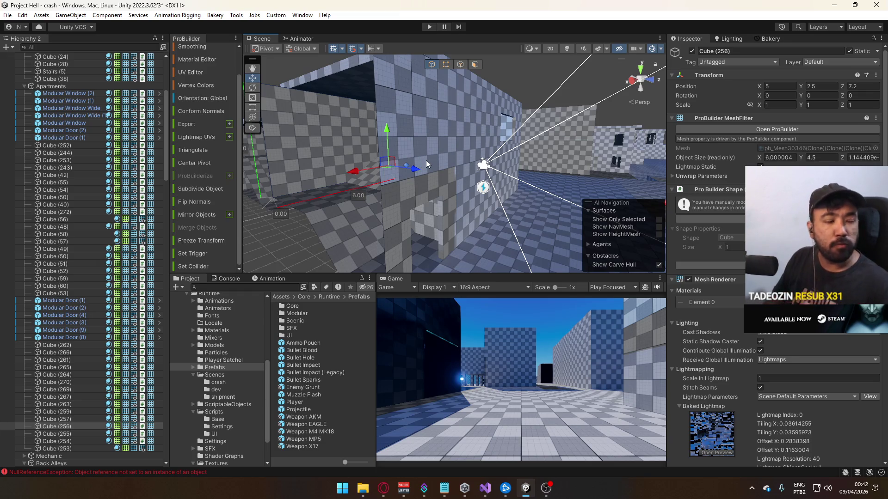
# Shift the roof slab Cube (244) one unit along X to -1.
pyautogui.moveTo(426, 160); pyautogui.dragTo(282, 173)
pyautogui.click(421, 101)
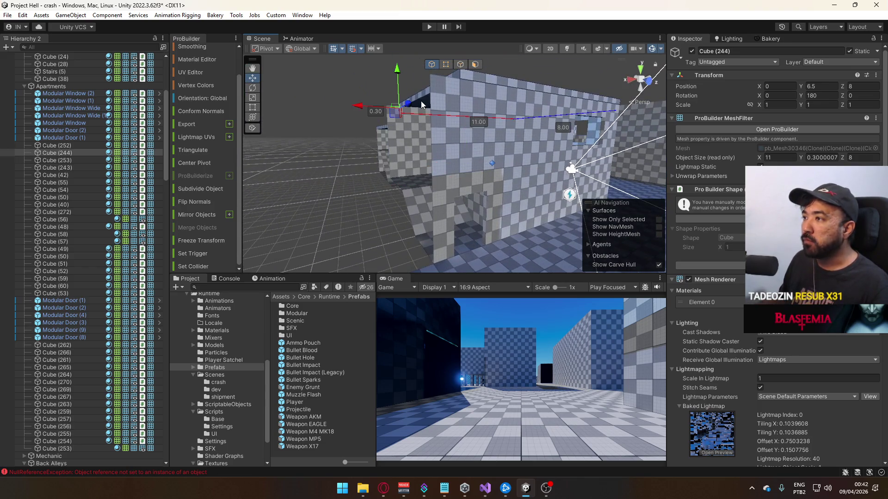
pyautogui.press('f')
pyautogui.moveTo(471, 53); pyautogui.dragTo(414, 184)
pyautogui.moveTo(427, 94)
pyautogui.mouseDown()
pyautogui.moveTo(409, 94)
pyautogui.moveTo(430, 97)
pyautogui.moveTo(433, 75)
pyautogui.mouseUp()
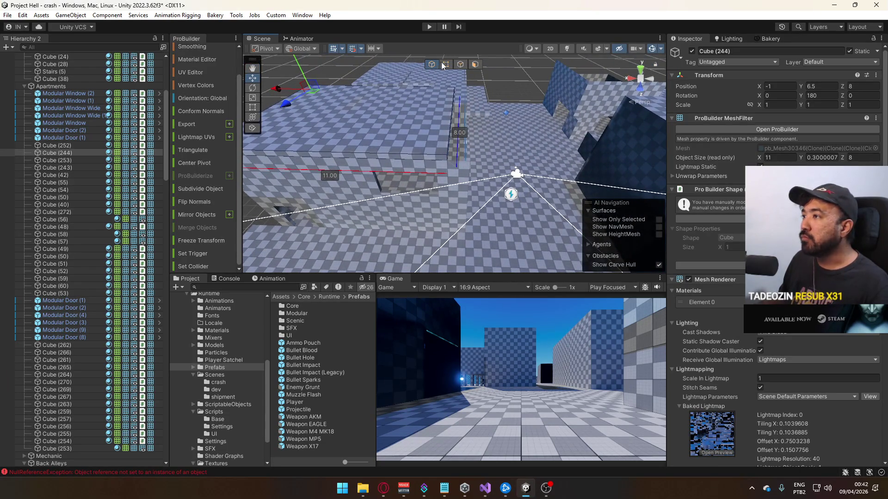
# Stretch Cube (244)'s end vertices and end face until it is 12.5 units long.
pyautogui.click(445, 64)
pyautogui.moveTo(420, 97)
pyautogui.mouseDown()
pyautogui.moveTo(435, 98)
pyautogui.moveTo(358, 102)
pyautogui.mouseUp()
pyautogui.click(476, 65)
pyautogui.click(461, 109)
pyautogui.moveTo(457, 92); pyautogui.dragTo(472, 92)
pyautogui.moveTo(406, 128)
pyautogui.mouseDown()
pyautogui.moveTo(378, 154)
pyautogui.moveTo(400, 103)
pyautogui.moveTo(350, 109)
pyautogui.moveTo(418, 123)
pyautogui.moveTo(503, 115)
pyautogui.moveTo(418, 147)
pyautogui.moveTo(402, 134)
pyautogui.moveTo(440, 138)
pyautogui.moveTo(380, 132)
pyautogui.moveTo(381, 141)
pyautogui.mouseUp()
pyautogui.press('Escape')
pyautogui.click(401, 134)
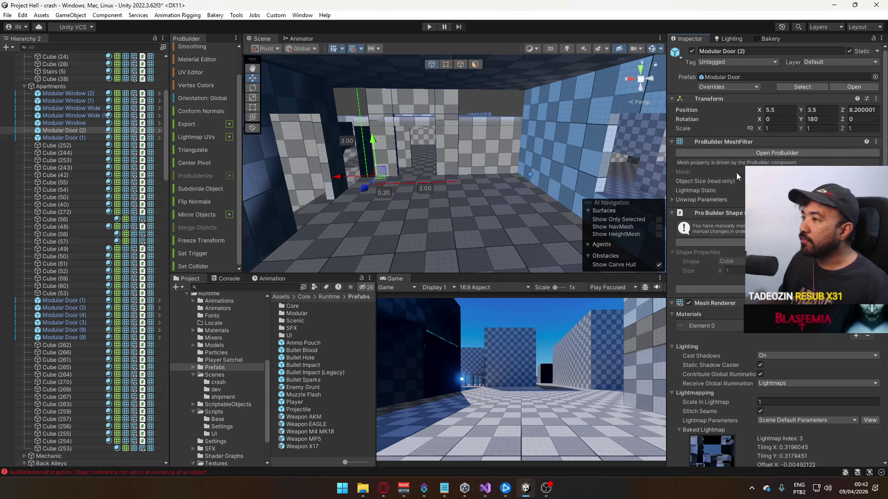
pyautogui.moveTo(480, 123)
pyautogui.mouseDown()
pyautogui.moveTo(418, 104)
pyautogui.moveTo(417, 133)
pyautogui.moveTo(532, 137)
pyautogui.mouseUp()
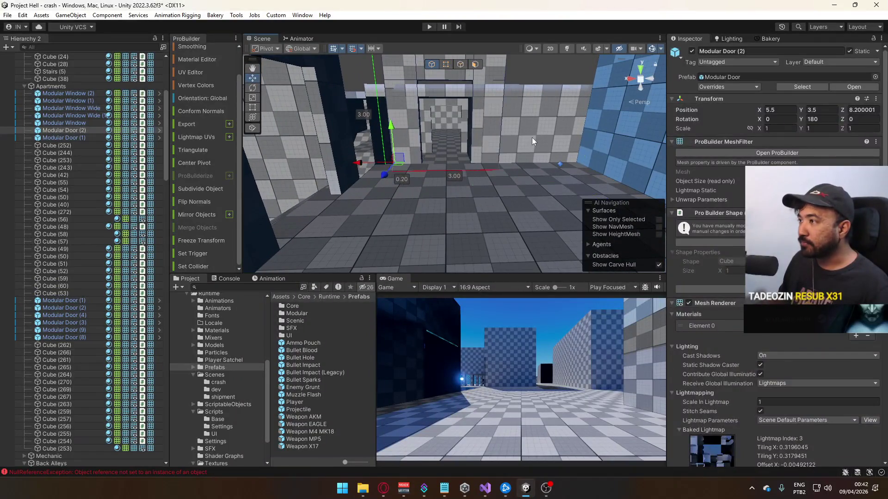
pyautogui.click(503, 128)
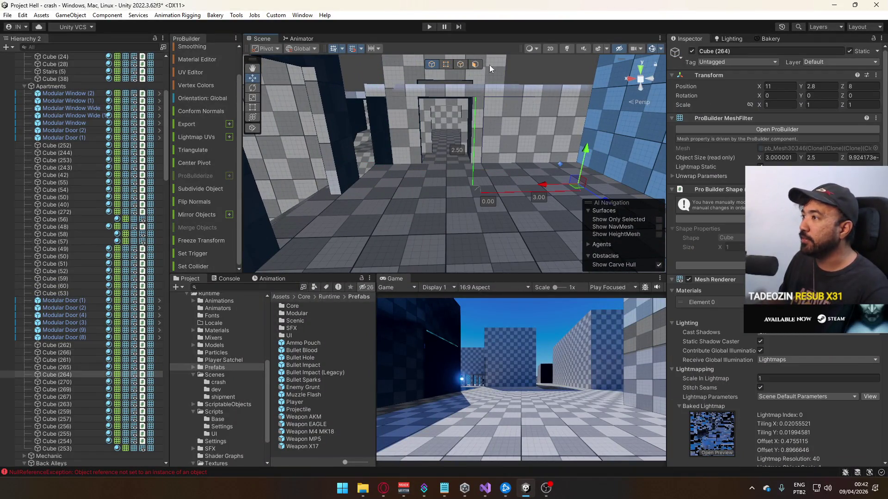
# Raise Cube (264) to Y 3.5, narrow it to 2.5 units at X 9, and reset its pivot.
pyautogui.moveTo(583, 159)
pyautogui.mouseDown()
pyautogui.moveTo(581, 124)
pyautogui.moveTo(477, 89)
pyautogui.mouseUp()
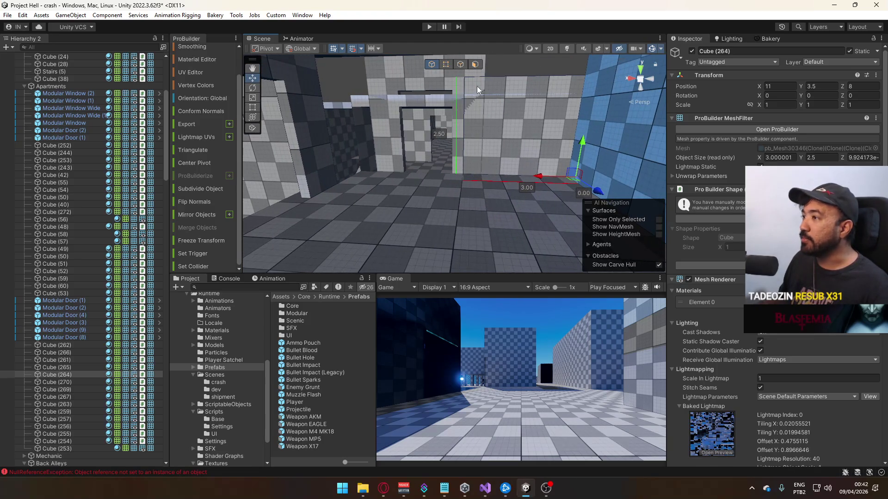
pyautogui.click(451, 65)
pyautogui.press('f')
pyautogui.click(430, 207)
pyautogui.moveTo(407, 122); pyautogui.dragTo(427, 117)
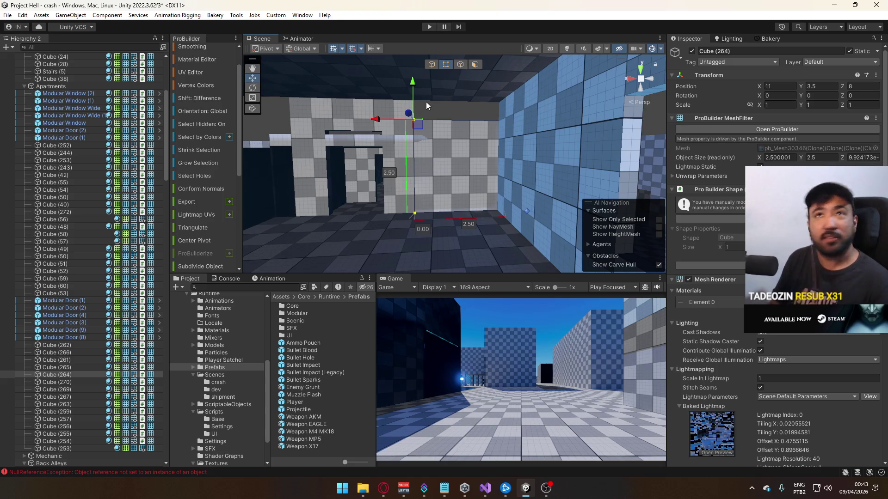
pyautogui.scroll(3, 426, 105)
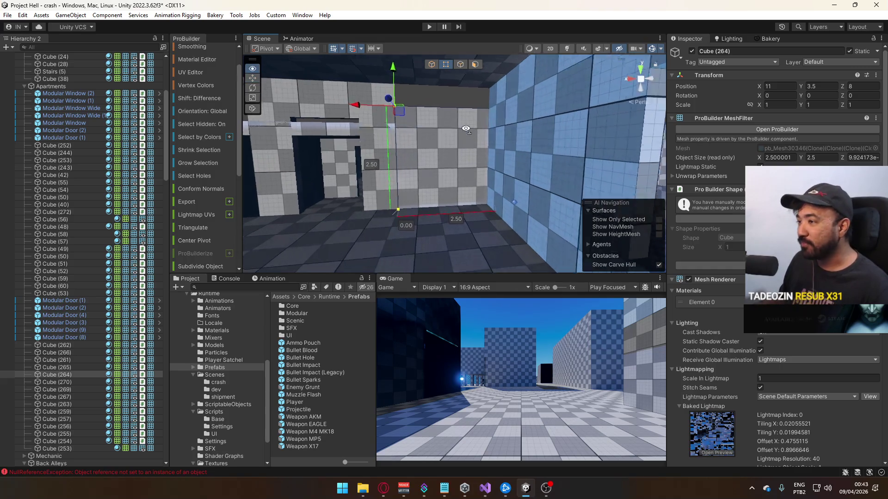
pyautogui.click(411, 214)
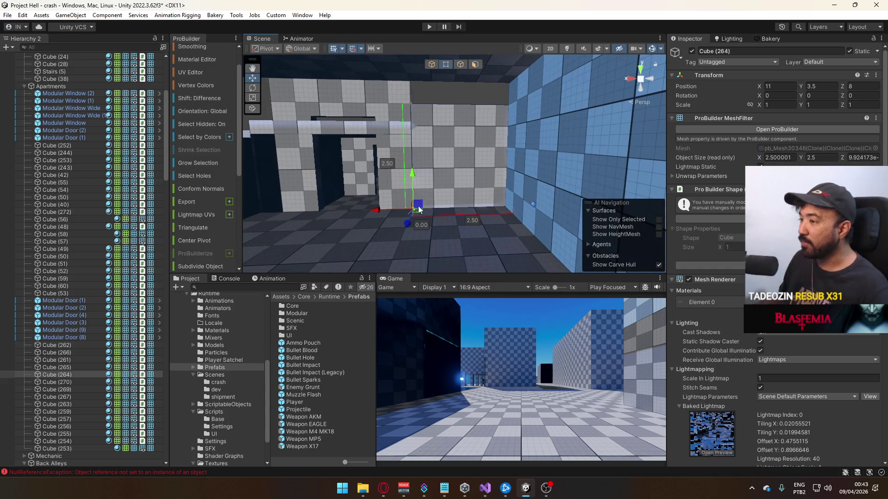
pyautogui.moveTo(382, 212)
pyautogui.mouseDown()
pyautogui.moveTo(401, 209)
pyautogui.moveTo(377, 203)
pyautogui.moveTo(442, 191)
pyautogui.moveTo(419, 191)
pyautogui.mouseUp()
pyautogui.hotkey('ctrl', 'j')
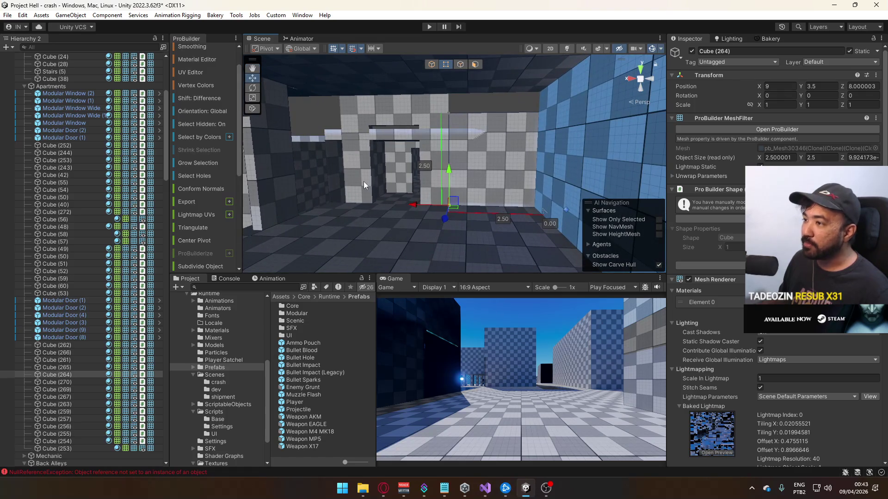
# Slide Modular Door (2)'s lower-left corner vertex to the right.
pyautogui.click(364, 181)
pyautogui.press('f')
pyautogui.click(398, 190)
pyautogui.moveTo(368, 194); pyautogui.dragTo(381, 192)
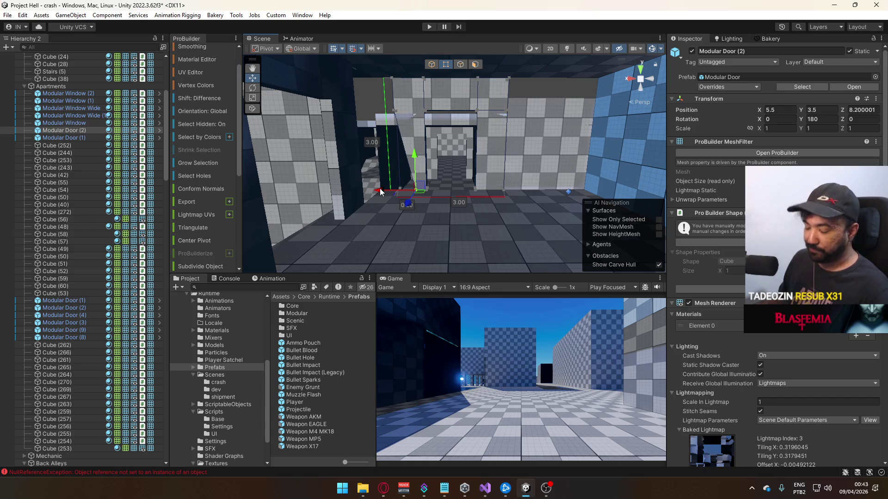
# Reset Modular Door (2)'s pivot so it sits at X 6, Z 8.
pyautogui.hotkey('ctrl', 'j')
pyautogui.click(393, 188)
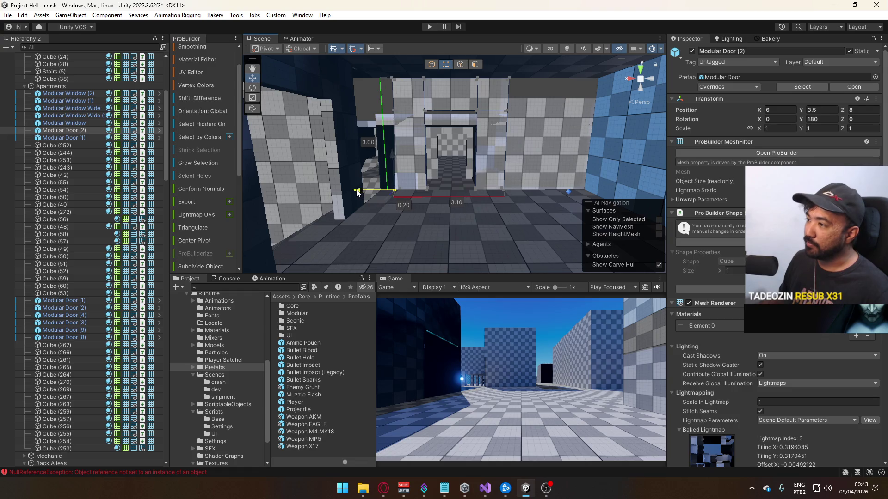
pyautogui.moveTo(383, 176)
pyautogui.mouseDown()
pyautogui.moveTo(379, 146)
pyautogui.moveTo(426, 111)
pyautogui.moveTo(395, 112)
pyautogui.moveTo(525, 159)
pyautogui.moveTo(493, 177)
pyautogui.mouseUp()
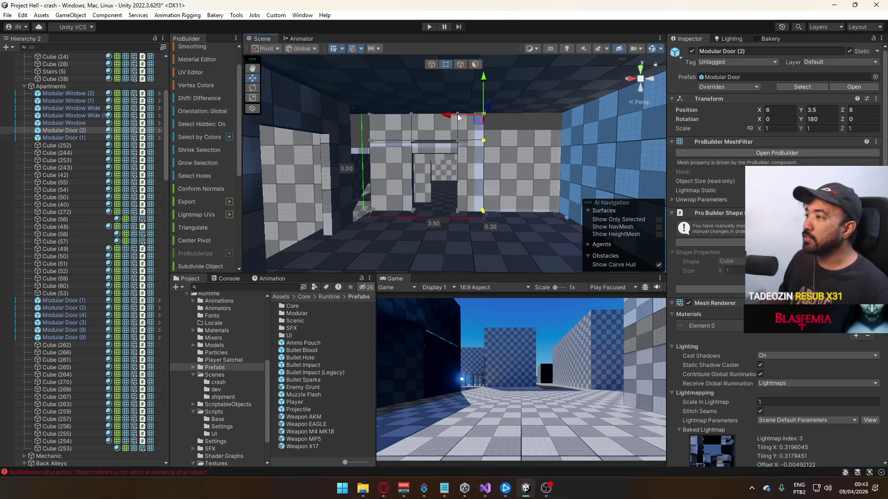
pyautogui.click(524, 137)
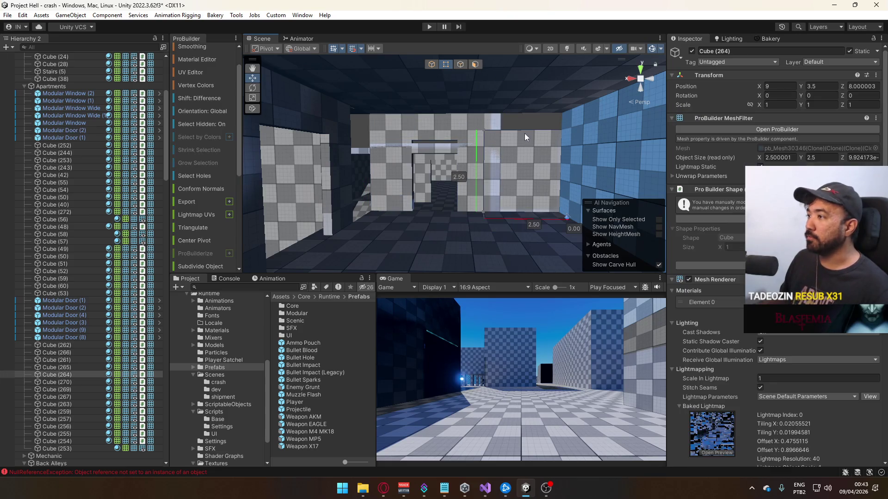
# Drag wall Cube (264)'s top vertex to make it 2 units wide and 3 tall.
pyautogui.click(483, 131)
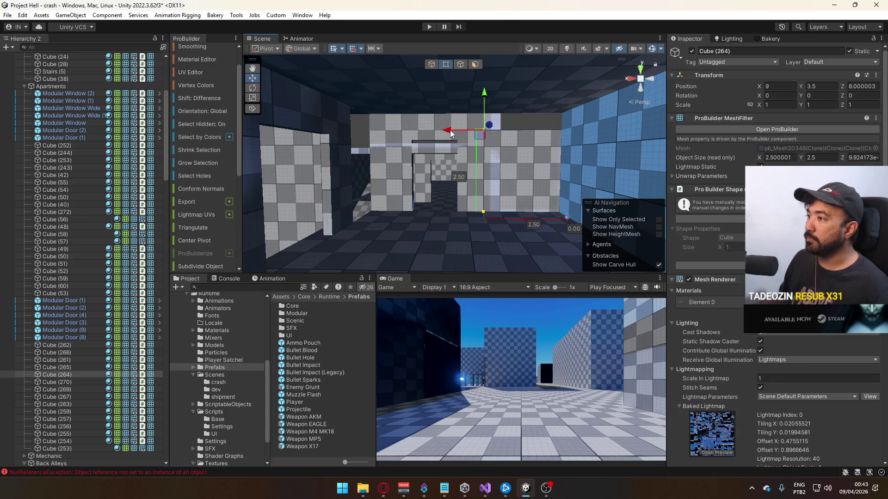
pyautogui.moveTo(451, 133); pyautogui.dragTo(465, 130)
pyautogui.moveTo(498, 101); pyautogui.dragTo(504, 85)
# Raise roof slab Cube (252) from Y 5.3 to Y 6.5.
pyautogui.click(434, 66)
pyautogui.press('f')
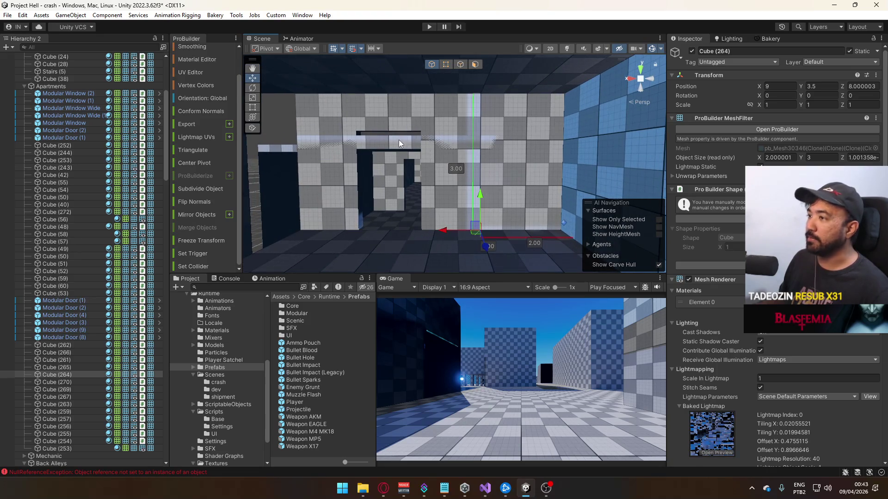
pyautogui.click(399, 140)
pyautogui.press('f')
pyautogui.moveTo(443, 124); pyautogui.dragTo(442, 96)
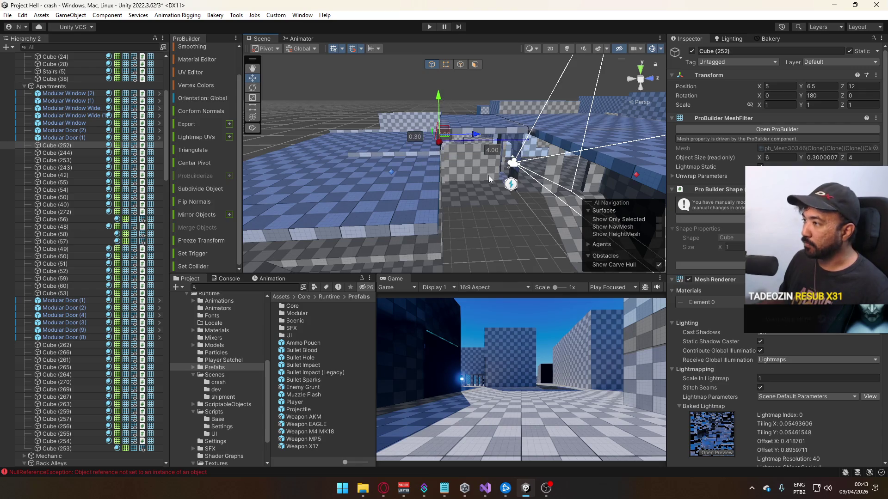
# Raise the top of wall Cube (262) so it stands 3 units tall.
pyautogui.click(489, 175)
pyautogui.press('f')
pyautogui.moveTo(442, 198)
pyautogui.mouseDown()
pyautogui.moveTo(400, 172)
pyautogui.moveTo(424, 165)
pyautogui.moveTo(645, 174)
pyautogui.moveTo(503, 196)
pyautogui.mouseUp()
pyautogui.keyDown('shift'); pyautogui.click(425, 165); pyautogui.keyUp('shift')
pyautogui.keyDown('shift'); pyautogui.click(406, 215); pyautogui.keyUp('shift')
pyautogui.moveTo(406, 215)
pyautogui.mouseDown()
pyautogui.moveTo(377, 209)
pyautogui.moveTo(409, 207)
pyautogui.moveTo(427, 146)
pyautogui.mouseUp()
pyautogui.hotkey('ctrl', 'z')
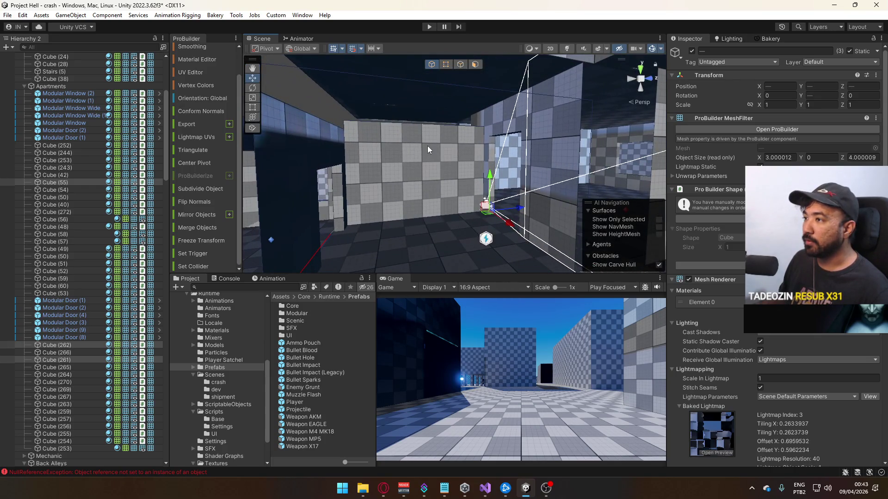
pyautogui.click(427, 146)
pyautogui.click(444, 65)
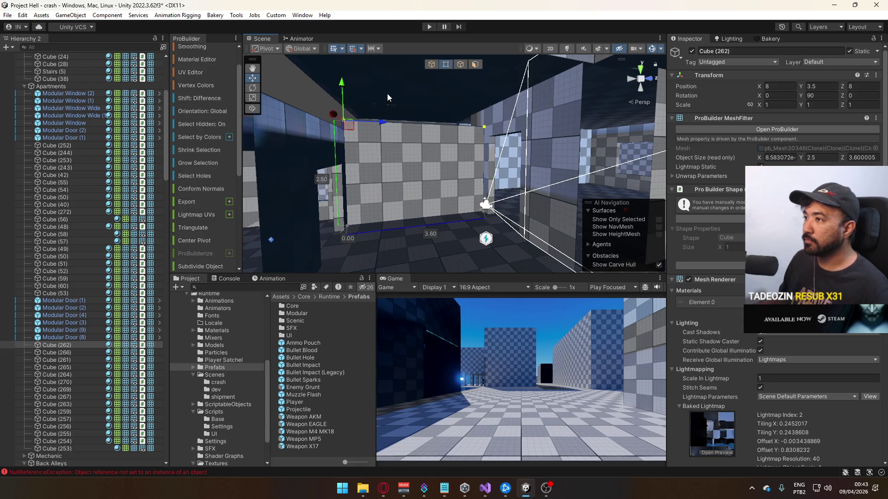
pyautogui.moveTo(341, 88); pyautogui.dragTo(342, 63)
pyautogui.moveTo(359, 101)
pyautogui.mouseDown()
pyautogui.moveTo(646, 168)
pyautogui.moveTo(426, 174)
pyautogui.moveTo(477, 103)
pyautogui.moveTo(458, 79)
pyautogui.moveTo(446, 87)
pyautogui.moveTo(493, 154)
pyautogui.moveTo(496, 179)
pyautogui.moveTo(463, 196)
pyautogui.moveTo(458, 249)
pyautogui.moveTo(537, 199)
pyautogui.mouseUp()
pyautogui.click(431, 65)
# Stretch floor piece Cube (55) from 3 to 4 units wide by its side edge.
pyautogui.click(460, 191)
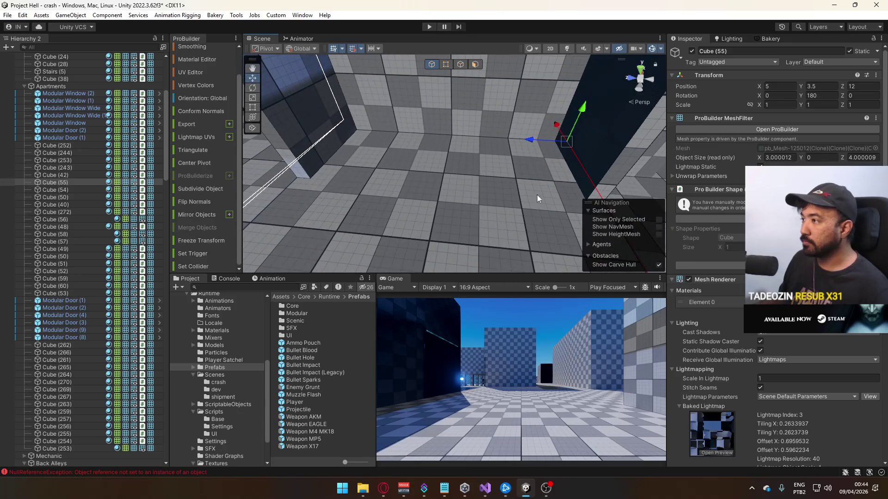
pyautogui.click(460, 64)
pyautogui.moveTo(485, 134)
pyautogui.mouseDown()
pyautogui.moveTo(440, 184)
pyautogui.moveTo(412, 185)
pyautogui.mouseUp()
pyautogui.click(412, 187)
pyautogui.moveTo(461, 248)
pyautogui.mouseDown()
pyautogui.moveTo(340, 245)
pyautogui.moveTo(379, 222)
pyautogui.moveTo(531, 171)
pyautogui.mouseUp()
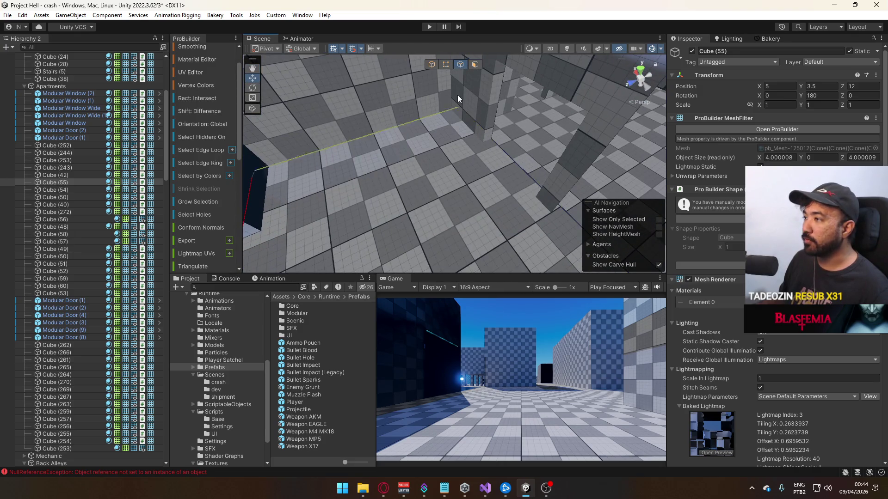
pyautogui.click(431, 64)
# Delete Modular Door (1) and duplicate Modular Door (2) as Modular Door (5).
pyautogui.click(457, 118)
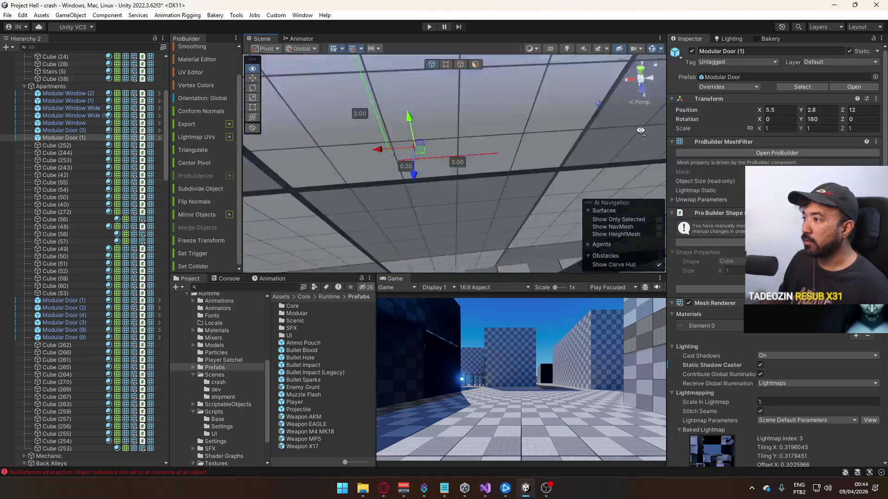
pyautogui.press('Delete')
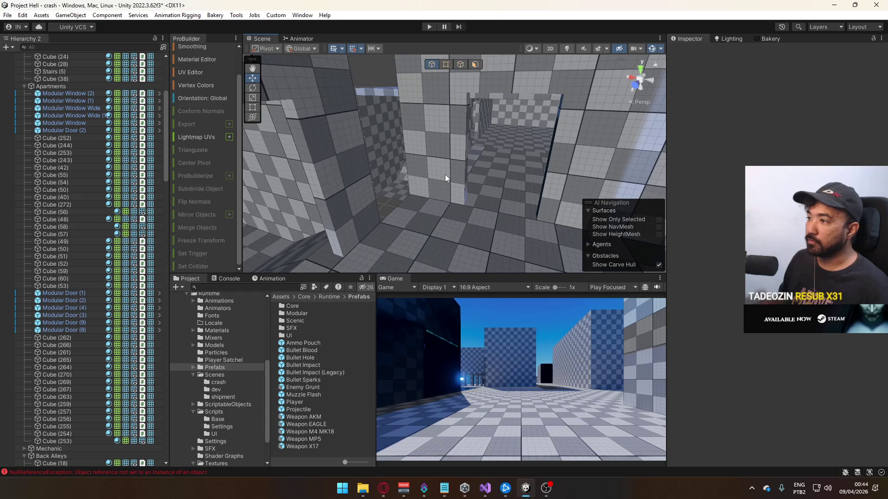
pyautogui.click(444, 174)
pyautogui.moveTo(456, 176)
pyautogui.mouseDown()
pyautogui.moveTo(346, 170)
pyautogui.moveTo(554, 193)
pyautogui.moveTo(398, 179)
pyautogui.moveTo(372, 205)
pyautogui.moveTo(276, 217)
pyautogui.mouseUp()
pyautogui.hotkey('ctrl', 'd')
# Shrink Cube (265) from 3 to 2 units wide and raise it to Y 3.5.
pyautogui.click(371, 205)
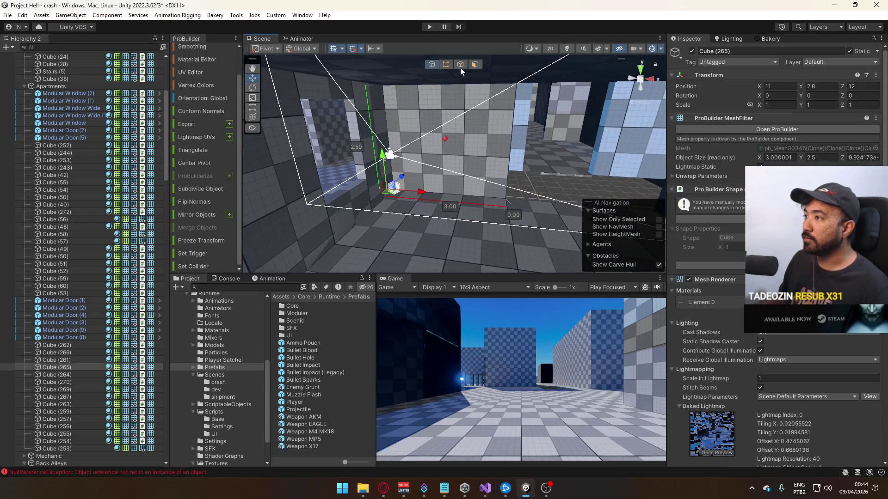
pyautogui.click(446, 64)
pyautogui.moveTo(557, 239); pyautogui.dragTo(470, 55)
pyautogui.moveTo(559, 90); pyautogui.dragTo(506, 90)
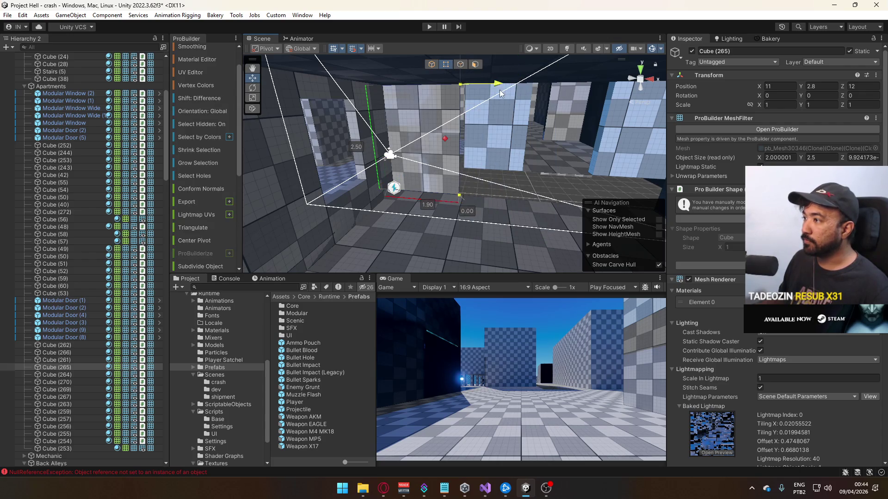
pyautogui.click(435, 67)
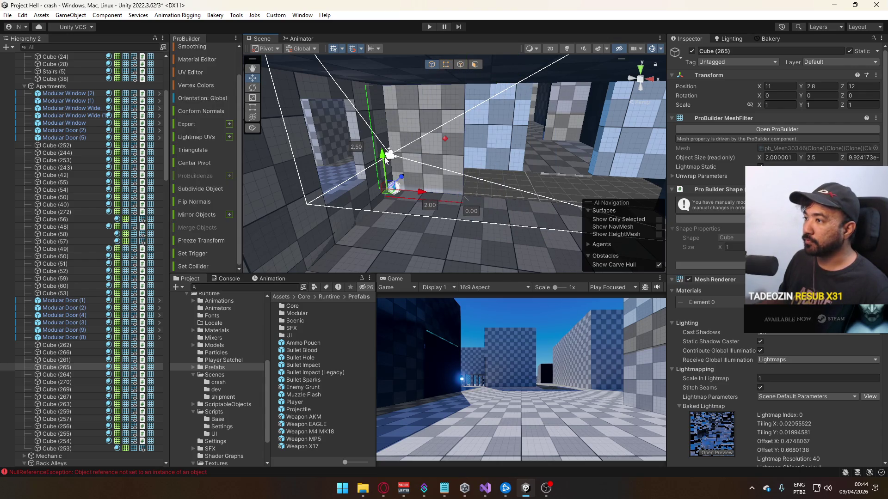
pyautogui.moveTo(383, 157); pyautogui.dragTo(390, 132)
# Raise Cube (266)'s top edge so the wall stands 3 units tall.
pyautogui.click(452, 195)
pyautogui.press('f')
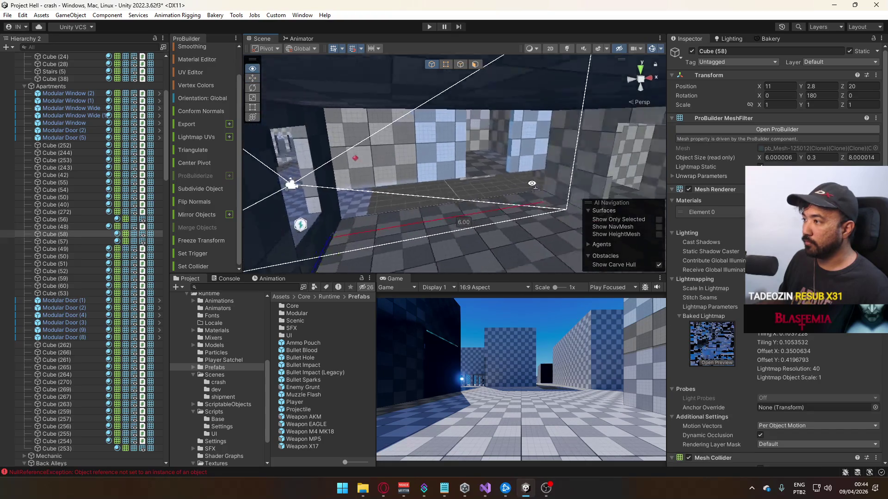
pyautogui.moveTo(555, 173); pyautogui.dragTo(437, 157)
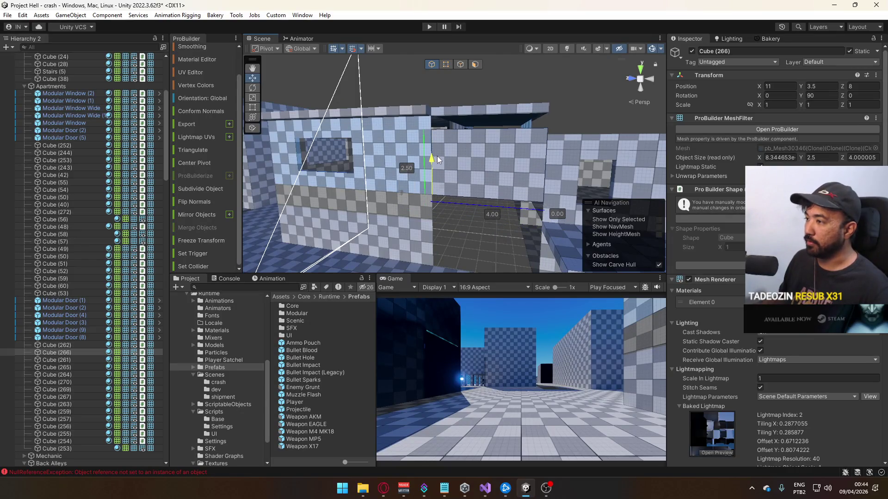
pyautogui.click(447, 65)
pyautogui.moveTo(551, 102)
pyautogui.mouseDown()
pyautogui.moveTo(551, 83)
pyautogui.moveTo(367, 117)
pyautogui.moveTo(379, 114)
pyautogui.mouseUp()
# Stretch a face of roof slab Cube (252) from 6.1 to 6.5 wide.
pyautogui.click(475, 64)
pyautogui.moveTo(478, 68)
pyautogui.mouseDown()
pyautogui.moveTo(459, 117)
pyautogui.moveTo(497, 120)
pyautogui.mouseUp()
pyautogui.click(460, 119)
pyautogui.press('g')
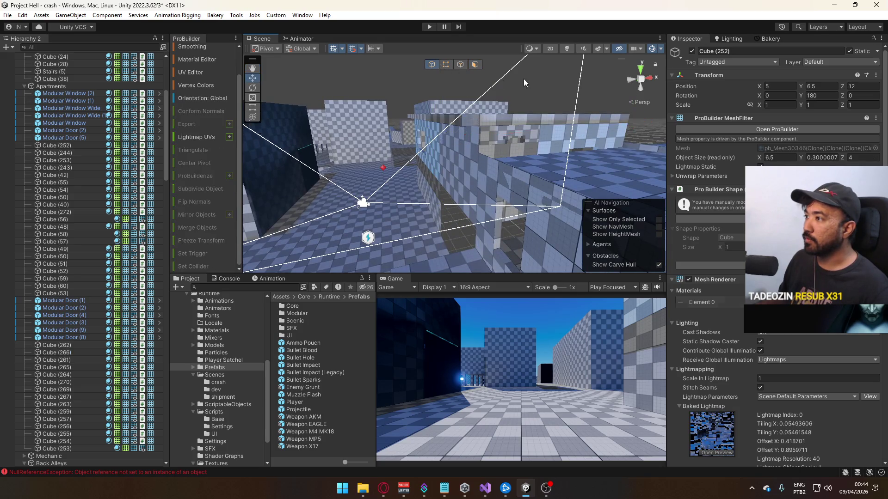
pyautogui.press('f')
# Select Modular Window Wide, Cube (265) and Modular Window (2) near the walls.
pyautogui.click(399, 135)
pyautogui.moveTo(399, 134)
pyautogui.mouseDown()
pyautogui.moveTo(356, 217)
pyautogui.moveTo(548, 159)
pyautogui.moveTo(476, 153)
pyautogui.mouseUp()
pyautogui.click(356, 217)
pyautogui.click(476, 153)
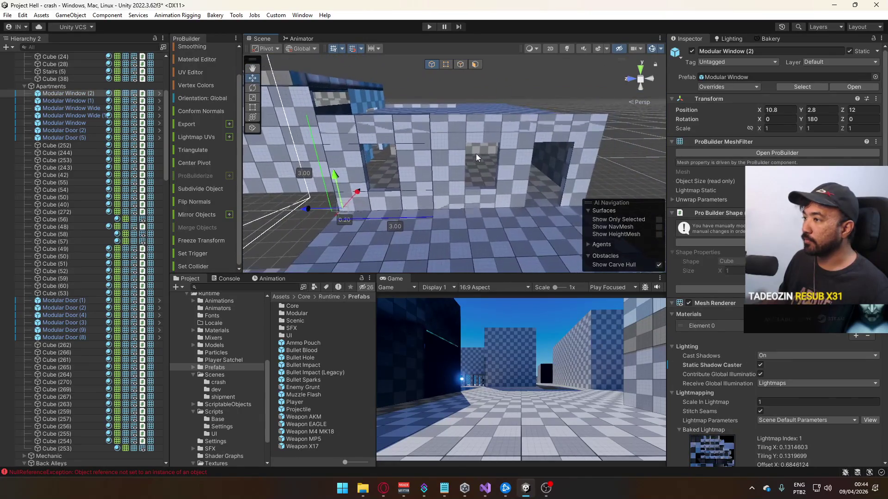
# Raise the two selected wall pieces, then move slab Cube (243) up to Y 6.5.
pyautogui.keyDown('shift'); pyautogui.click(518, 148); pyautogui.keyUp('shift')
pyautogui.moveTo(592, 175); pyautogui.dragTo(590, 146)
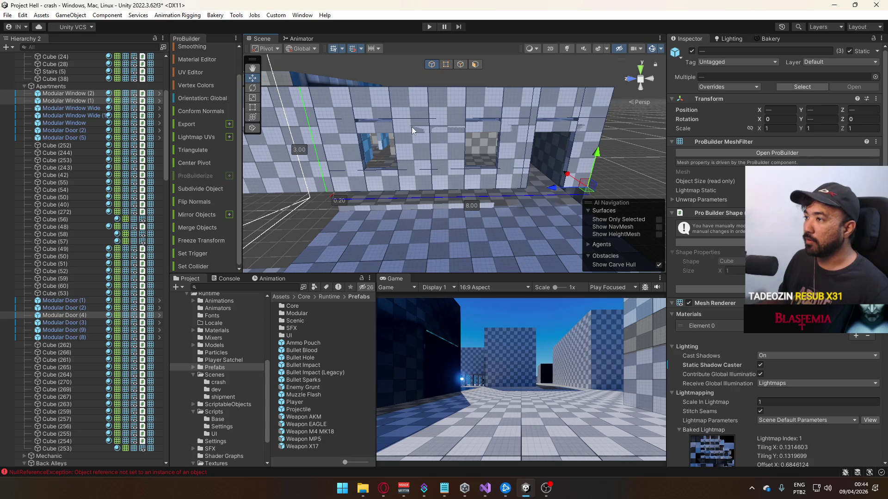
pyautogui.click(414, 129)
pyautogui.click(497, 84)
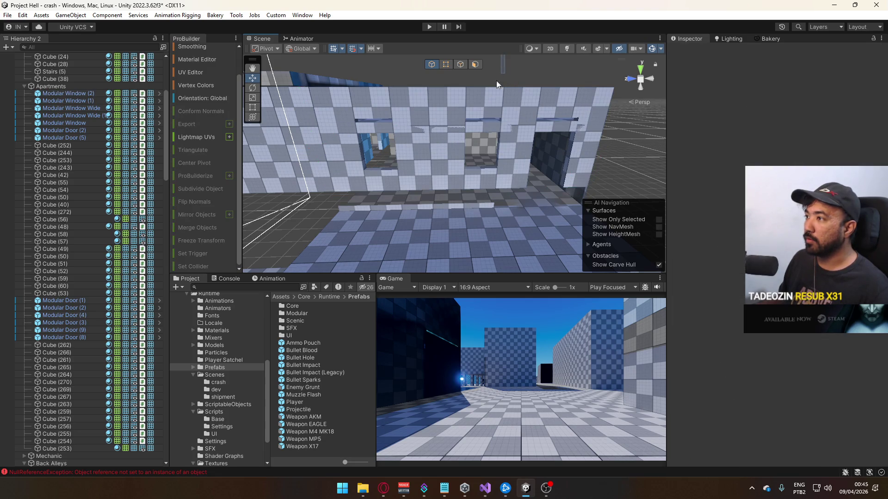
pyautogui.click(481, 110)
pyautogui.moveTo(504, 82)
pyautogui.mouseDown()
pyautogui.moveTo(507, 56)
pyautogui.moveTo(352, 121)
pyautogui.moveTo(359, 119)
pyautogui.mouseUp()
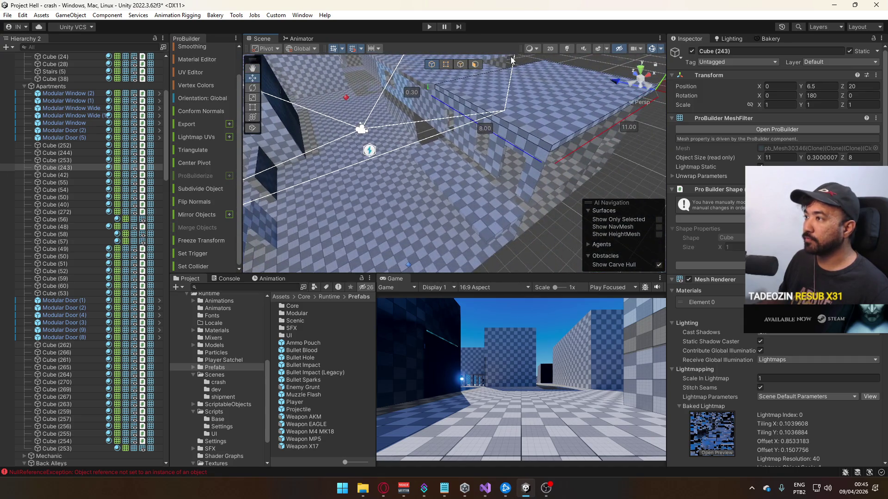
# Extend Cube (243)'s faces to about 11.5 along X and 8.5 along Z.
pyautogui.click(475, 64)
pyautogui.click(508, 125)
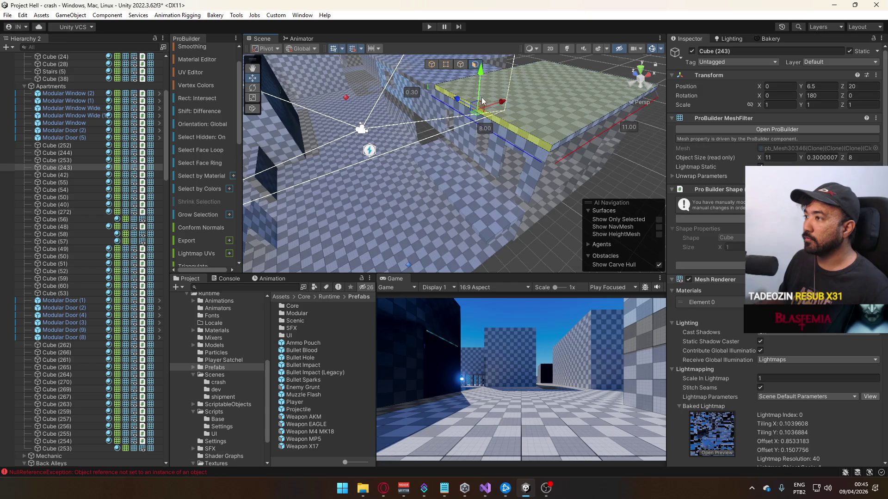
pyautogui.moveTo(500, 107); pyautogui.dragTo(519, 127)
pyautogui.moveTo(550, 92); pyautogui.dragTo(552, 98)
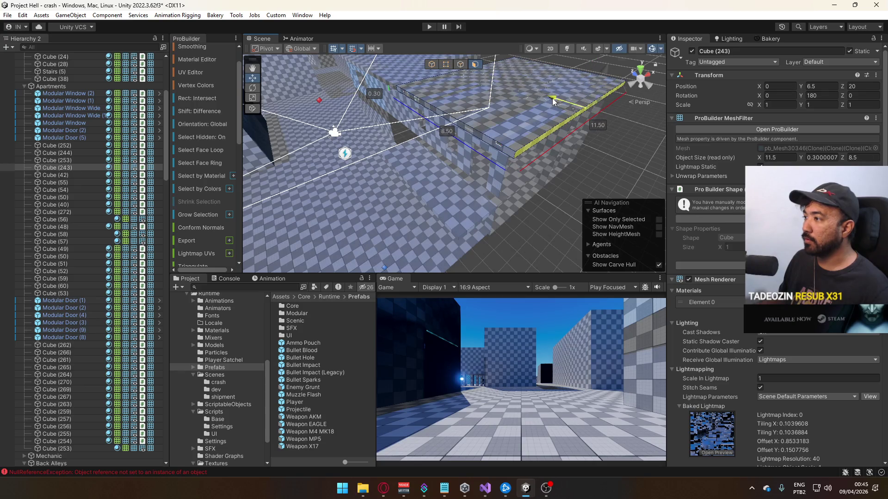
# Raise Cube (253) from Y 2.5 to about 3.2.
pyautogui.click(431, 64)
pyautogui.click(625, 165)
pyautogui.moveTo(625, 165)
pyautogui.mouseDown()
pyautogui.moveTo(473, 142)
pyautogui.moveTo(618, 123)
pyautogui.moveTo(521, 149)
pyautogui.mouseUp()
pyautogui.click(517, 147)
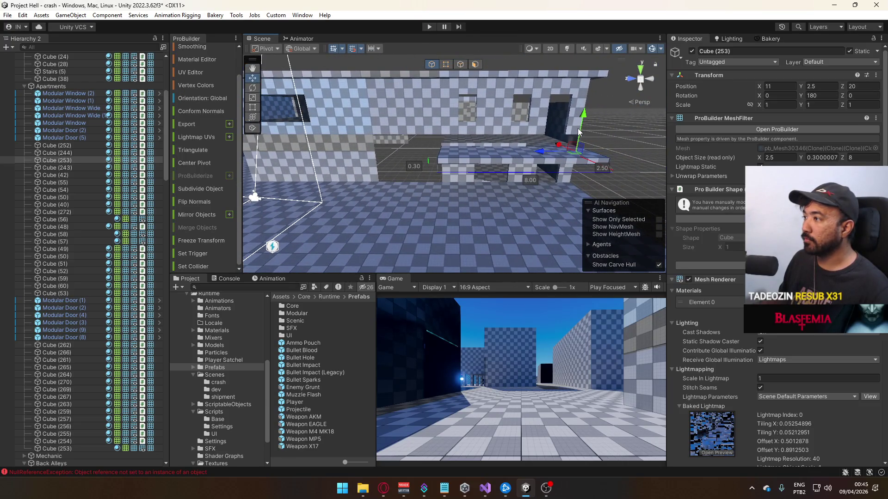
pyautogui.moveTo(584, 122); pyautogui.dragTo(590, 102)
pyautogui.scroll(10, 590, 116)
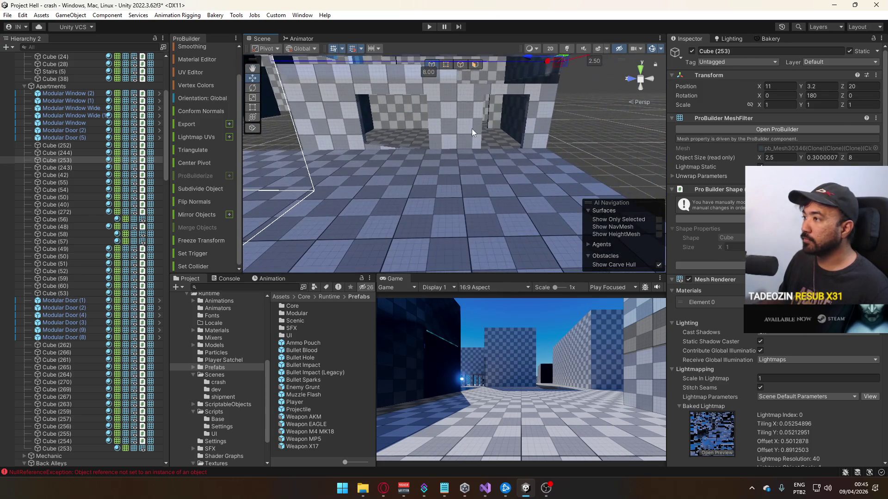
# Frame Modular Door (2) and bring up its prefab Overrides options.
pyautogui.click(471, 128)
pyautogui.press('f')
pyautogui.click(741, 87)
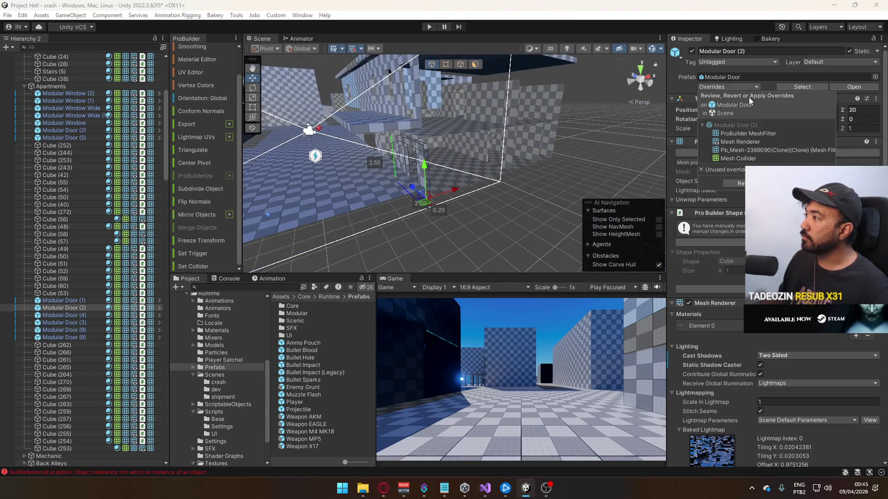
# Revert all overrides on Modular Door (2) and raise the Apartments group to Y 1.4.
pyautogui.click(754, 183)
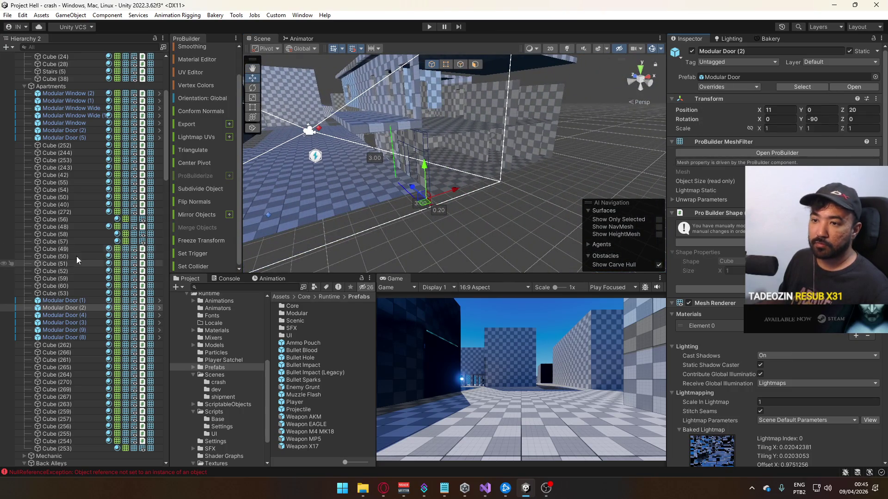
pyautogui.click(72, 88)
pyautogui.moveTo(424, 105)
pyautogui.mouseDown()
pyautogui.moveTo(422, 234)
pyautogui.moveTo(507, 145)
pyautogui.mouseUp()
pyautogui.click(423, 103)
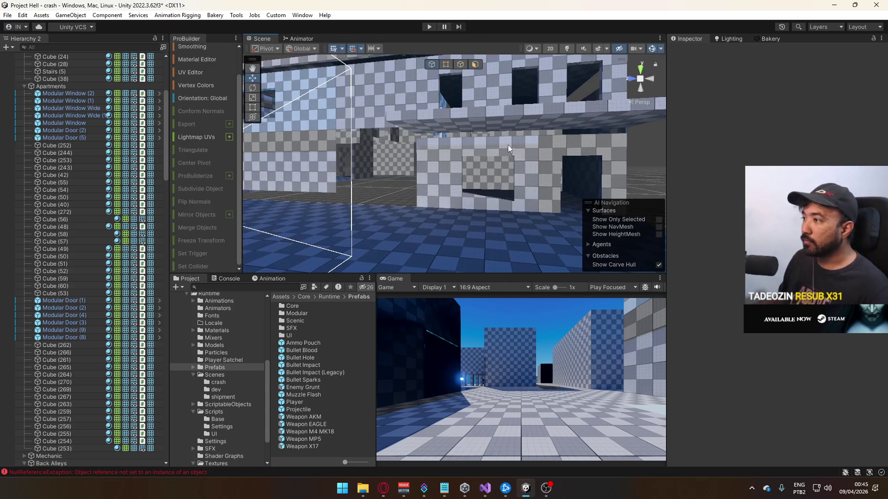
# Widen Modular Window from 3 to 5 units by dragging its side vertices.
pyautogui.click(508, 145)
pyautogui.hotkey('ctrl', 'z')
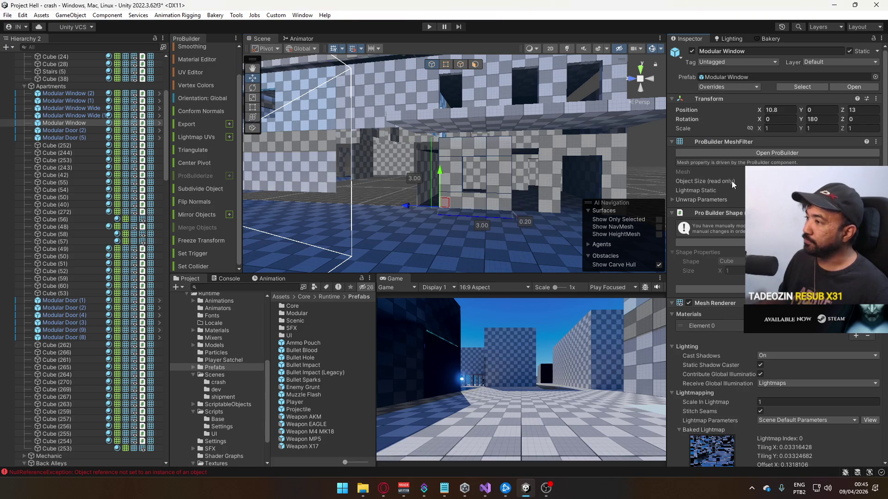
pyautogui.moveTo(507, 176); pyautogui.dragTo(473, 84)
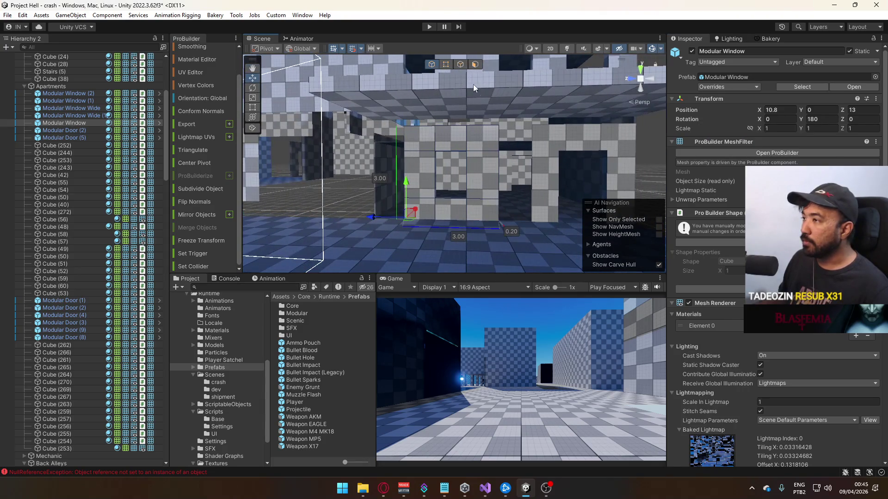
pyautogui.click(445, 64)
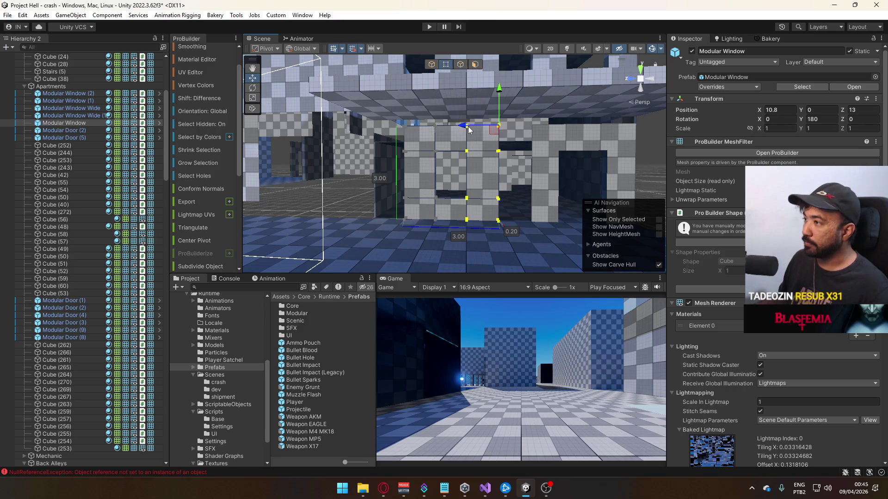
pyautogui.moveTo(468, 130); pyautogui.dragTo(487, 129)
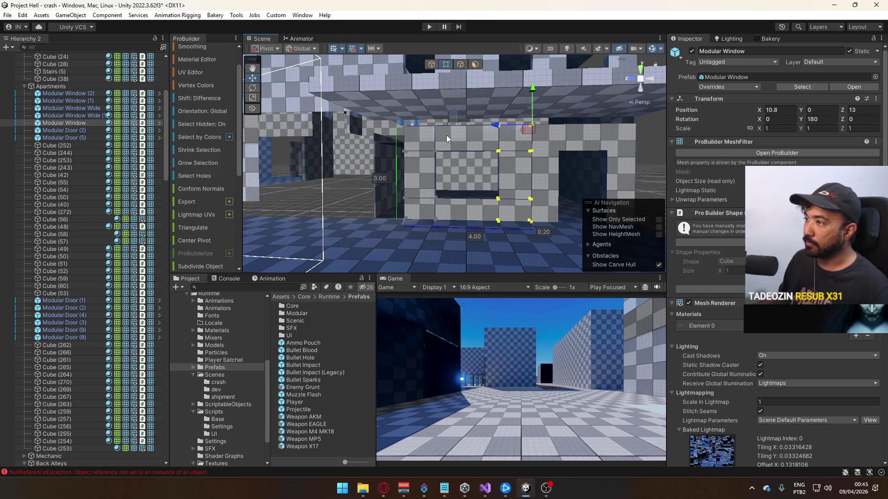
pyautogui.moveTo(399, 132); pyautogui.dragTo(377, 136)
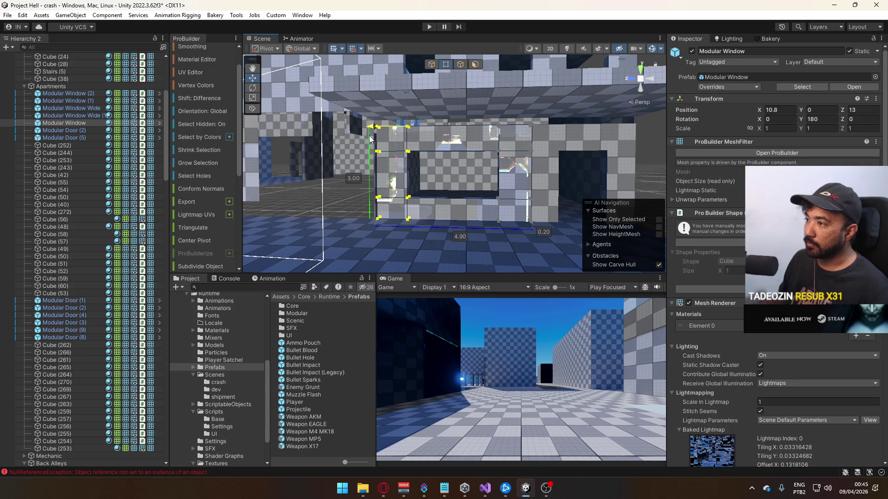
pyautogui.scroll(5, 367, 140)
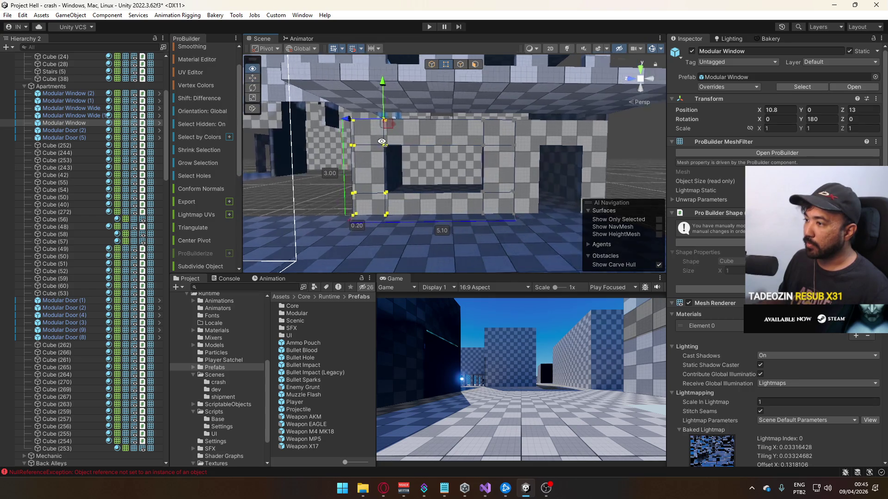
pyautogui.moveTo(400, 108); pyautogui.dragTo(408, 84)
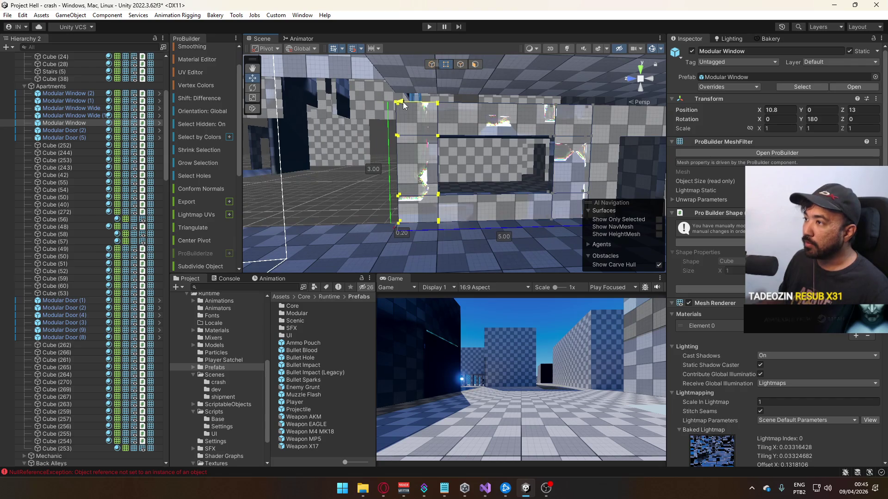
# Frame Cube (253) and select Modular Window (2) beside it.
pyautogui.click(347, 139)
pyautogui.press('f')
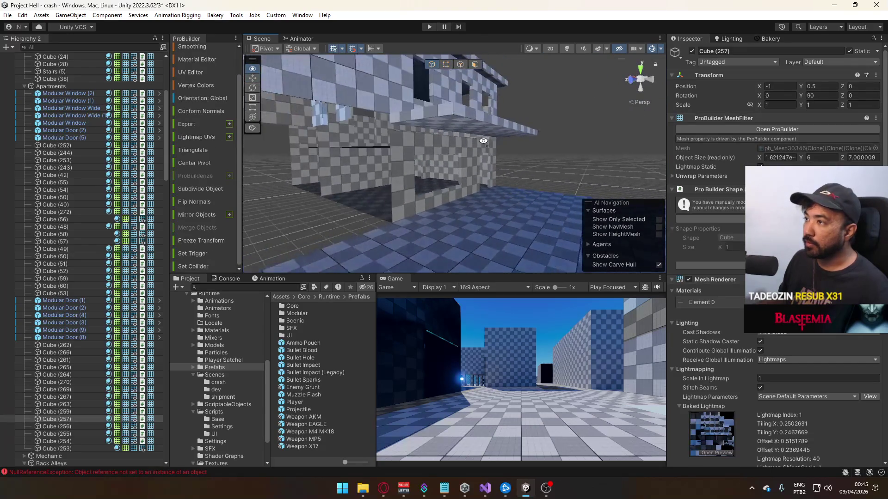
pyautogui.moveTo(462, 121); pyautogui.dragTo(451, 113)
pyautogui.click(434, 114)
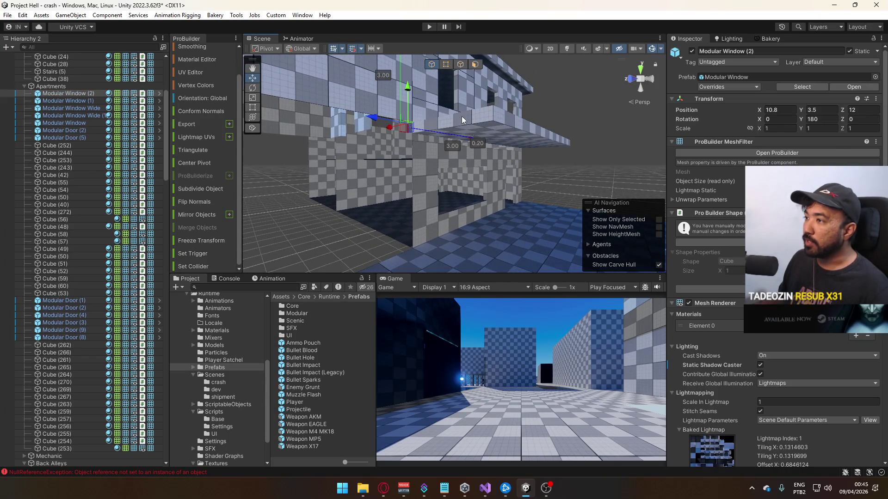
# Lower slab Cube (58)'s top face to thin it to 0.2.
pyautogui.press('f')
pyautogui.keyDown('shift'); pyautogui.click(467, 117); pyautogui.keyUp('shift')
pyautogui.moveTo(467, 117)
pyautogui.mouseDown()
pyautogui.moveTo(350, 105)
pyautogui.moveTo(452, 134)
pyautogui.mouseUp()
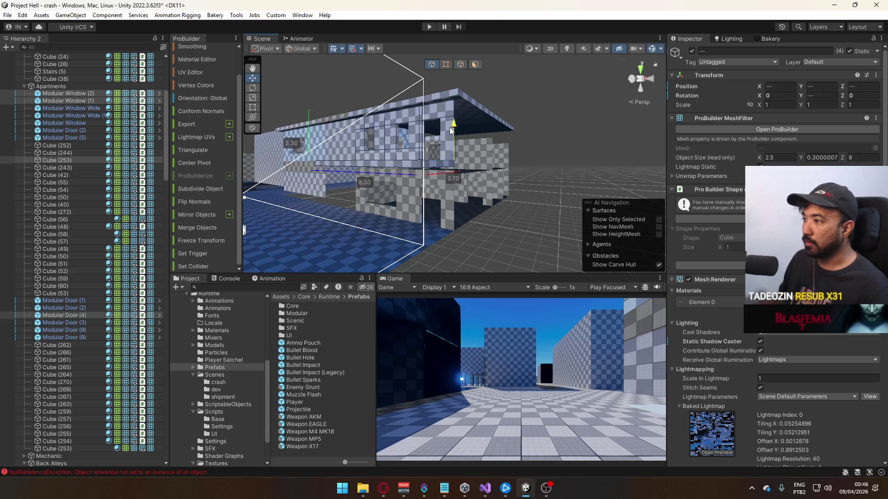
pyautogui.moveTo(451, 132)
pyautogui.mouseDown()
pyautogui.moveTo(385, 142)
pyautogui.moveTo(420, 163)
pyautogui.moveTo(400, 138)
pyautogui.mouseUp()
pyautogui.click(407, 157)
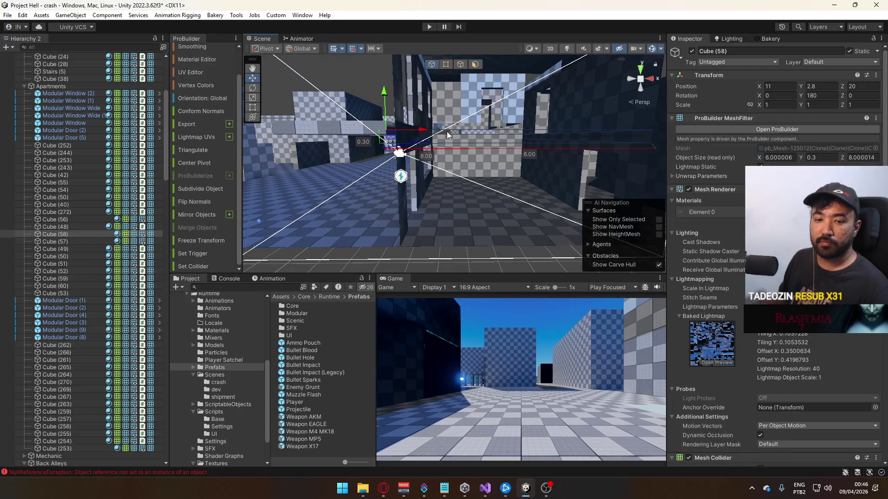
pyautogui.moveTo(490, 115); pyautogui.dragTo(473, 117)
pyautogui.moveTo(516, 89); pyautogui.dragTo(518, 83)
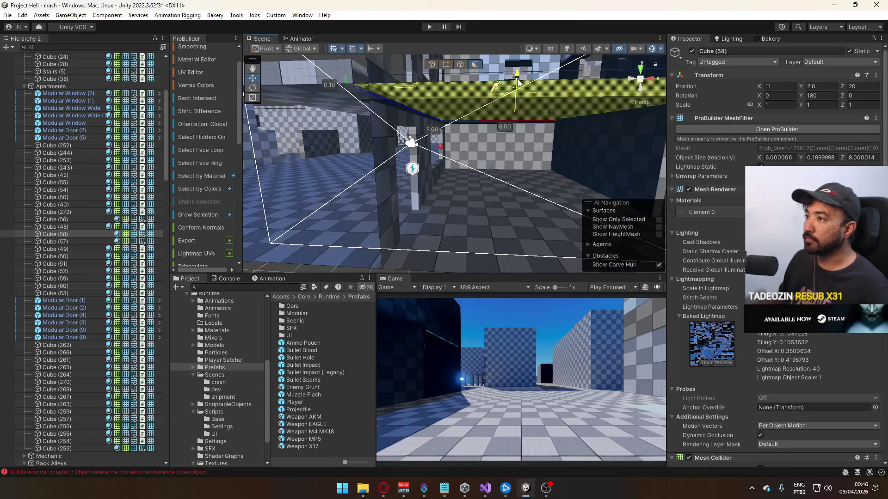
# Raise Cube (58) to Y 3, then view the whole house from Modular Door (5).
pyautogui.click(432, 65)
pyautogui.moveTo(395, 88)
pyautogui.mouseDown()
pyautogui.moveTo(400, 78)
pyautogui.moveTo(442, 71)
pyautogui.moveTo(440, 61)
pyautogui.moveTo(414, 69)
pyautogui.moveTo(418, 51)
pyautogui.moveTo(424, 71)
pyautogui.moveTo(526, 129)
pyautogui.moveTo(599, 132)
pyautogui.moveTo(537, 173)
pyautogui.mouseUp()
pyautogui.click(424, 71)
pyautogui.press('f')
pyautogui.scroll(-5, 430, 67)
pyautogui.moveTo(453, 181); pyautogui.dragTo(389, 158)
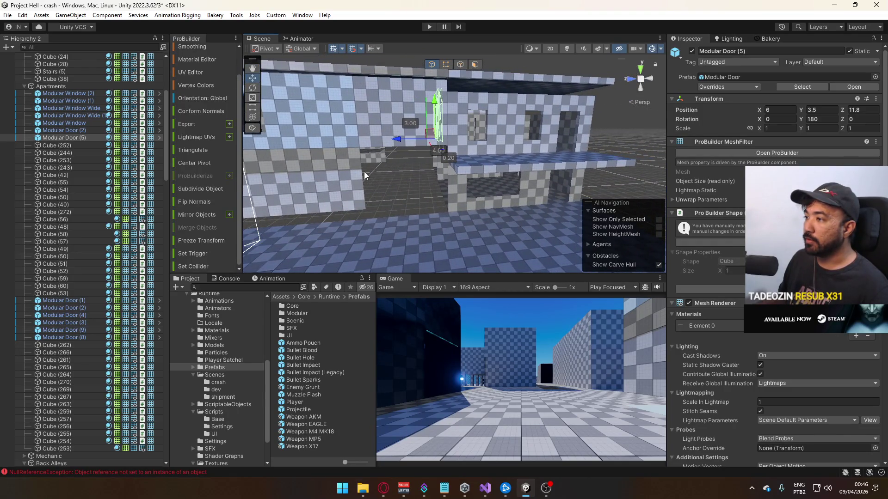
# Select wall Cube (270), then add the window pieces and walls Cube (257), (54) and (264).
pyautogui.click(365, 172)
pyautogui.press('f')
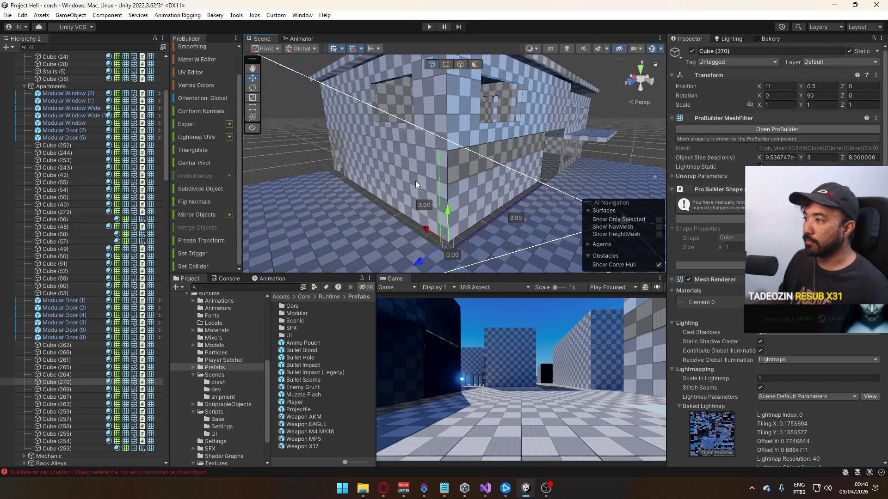
pyautogui.keyDown('shift'); pyautogui.click(426, 122); pyautogui.keyUp('shift')
pyautogui.press('f')
pyautogui.keyDown('shift'); pyautogui.click(352, 132); pyautogui.keyUp('shift')
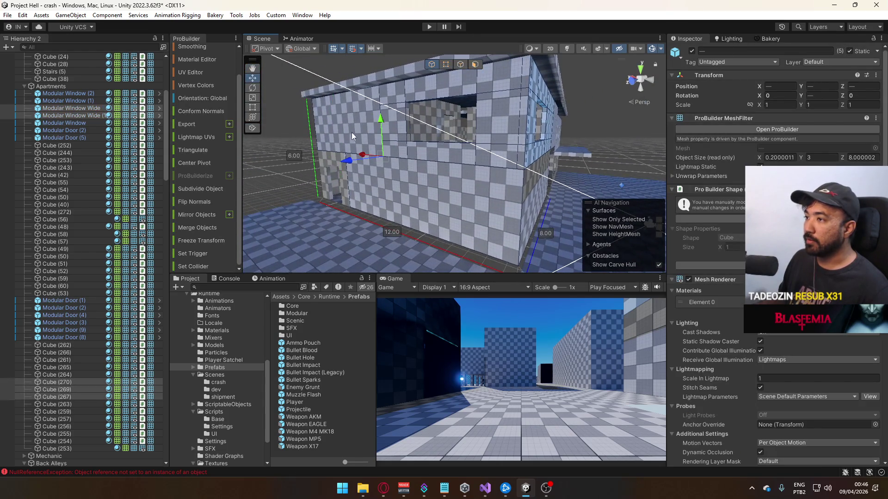
pyautogui.keyDown('shift'); pyautogui.click(335, 188); pyautogui.keyUp('shift')
pyautogui.press('f')
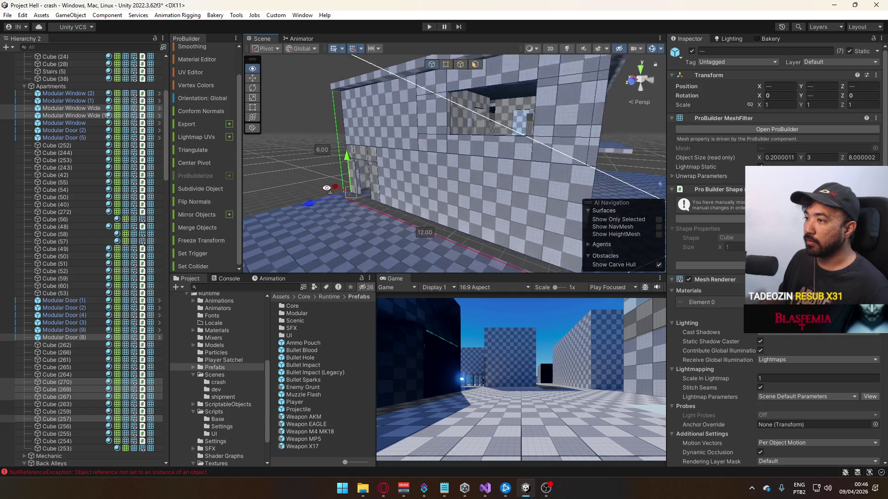
pyautogui.keyDown('shift'); pyautogui.click(477, 175); pyautogui.keyUp('shift')
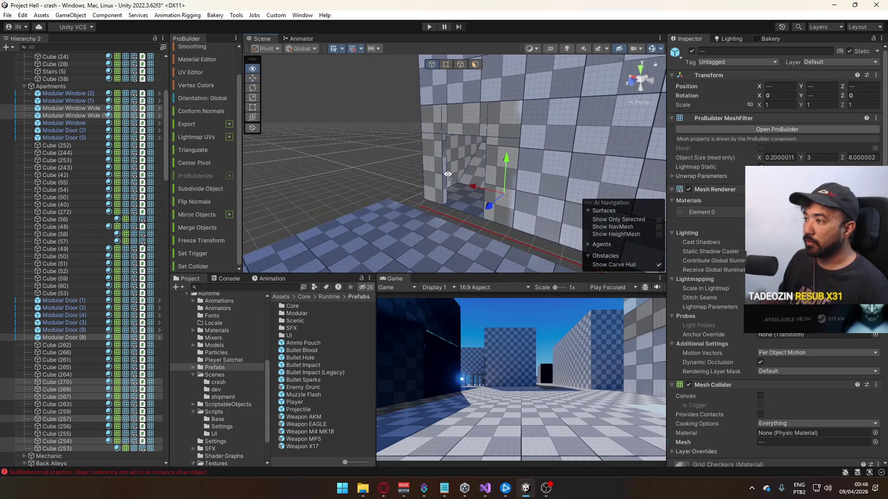
pyautogui.press('f')
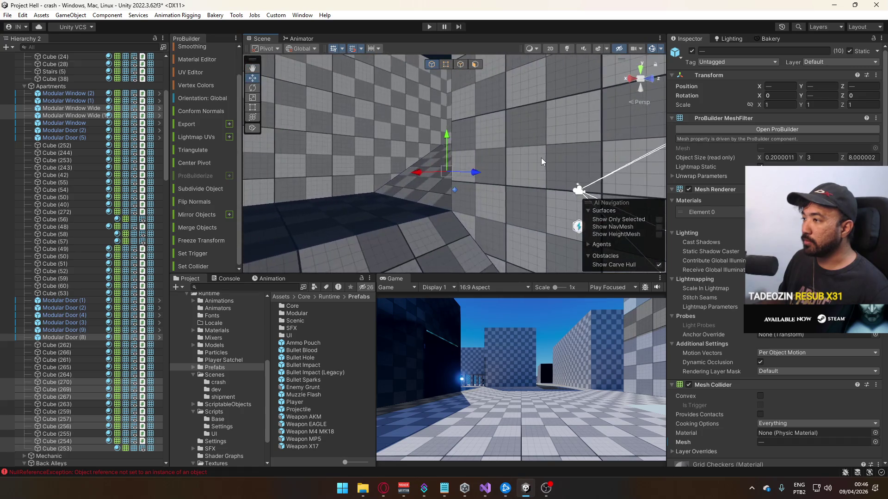
pyautogui.keyDown('shift'); pyautogui.click(541, 157); pyautogui.keyUp('shift')
pyautogui.press('f')
pyautogui.keyDown('shift'); pyautogui.click(437, 124); pyautogui.keyUp('shift')
pyautogui.press('f')
pyautogui.keyDown('shift'); pyautogui.click(445, 197); pyautogui.keyUp('shift')
pyautogui.press('f')
pyautogui.keyDown('shift'); pyautogui.click(406, 186); pyautogui.keyUp('shift')
pyautogui.press('f')
pyautogui.keyDown('shift'); pyautogui.click(423, 162); pyautogui.keyUp('shift')
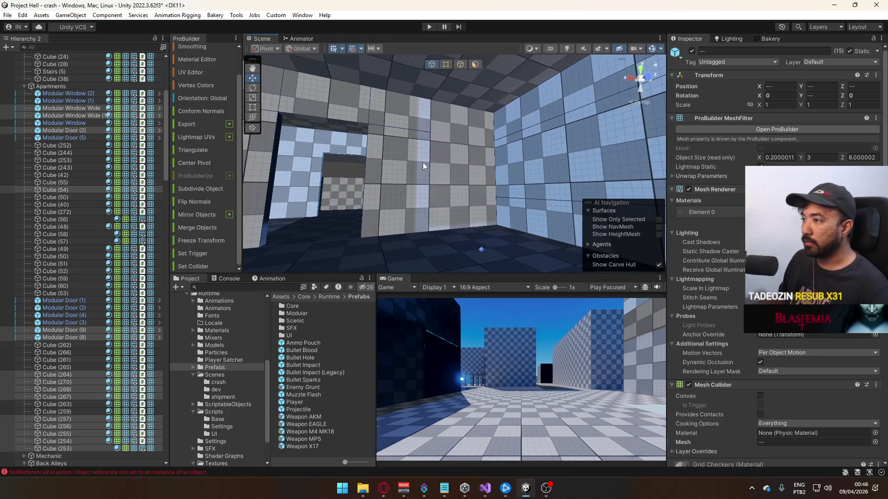
pyautogui.press('f')
pyautogui.keyDown('shift'); pyautogui.click(412, 168); pyautogui.keyUp('shift')
pyautogui.press('f')
pyautogui.keyDown('shift'); pyautogui.click(394, 171); pyautogui.keyUp('shift')
pyautogui.press('f')
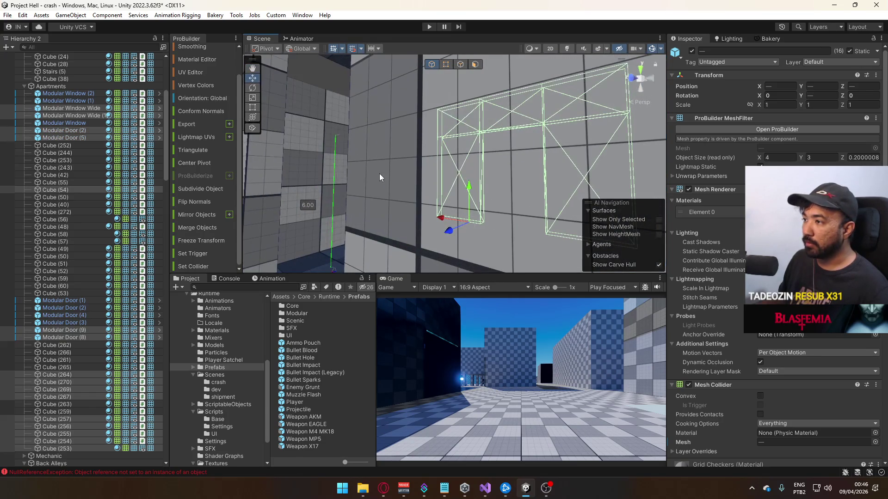
pyautogui.keyDown('shift'); pyautogui.click(329, 171); pyautogui.keyUp('shift')
pyautogui.press('f')
# Inspect Cube (55), Modular Door (9), Modular Window Wide (1) and Cubes (259), (244), (261).
pyautogui.moveTo(462, 184)
pyautogui.mouseDown()
pyautogui.moveTo(357, 180)
pyautogui.moveTo(489, 179)
pyautogui.moveTo(660, 239)
pyautogui.moveTo(455, 194)
pyautogui.moveTo(389, 165)
pyautogui.moveTo(379, 177)
pyautogui.moveTo(441, 124)
pyautogui.mouseUp()
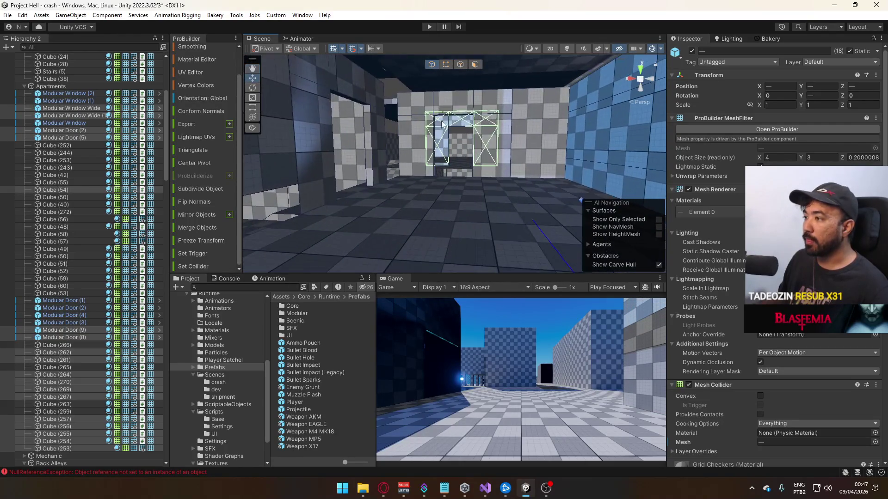
pyautogui.click(534, 165)
pyautogui.press('f')
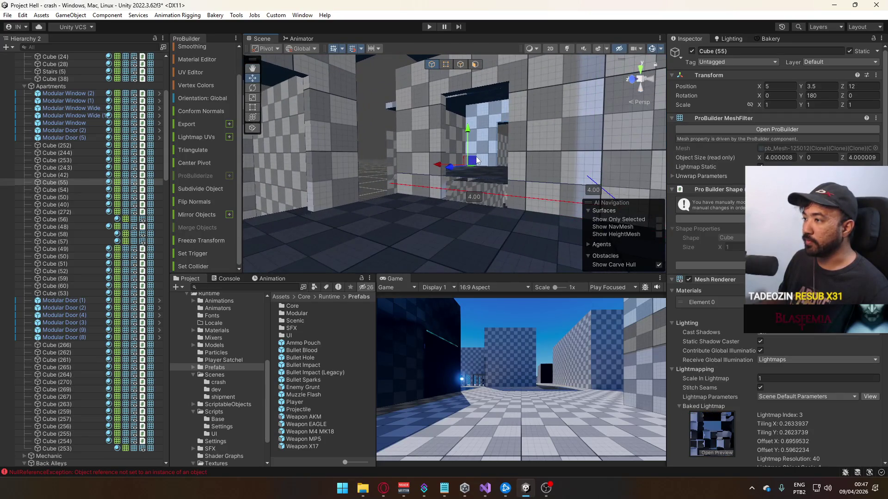
pyautogui.moveTo(468, 152)
pyautogui.mouseDown()
pyautogui.moveTo(458, 141)
pyautogui.moveTo(469, 98)
pyautogui.moveTo(507, 106)
pyautogui.mouseUp()
pyautogui.click(453, 134)
pyautogui.click(429, 115)
pyautogui.press('f')
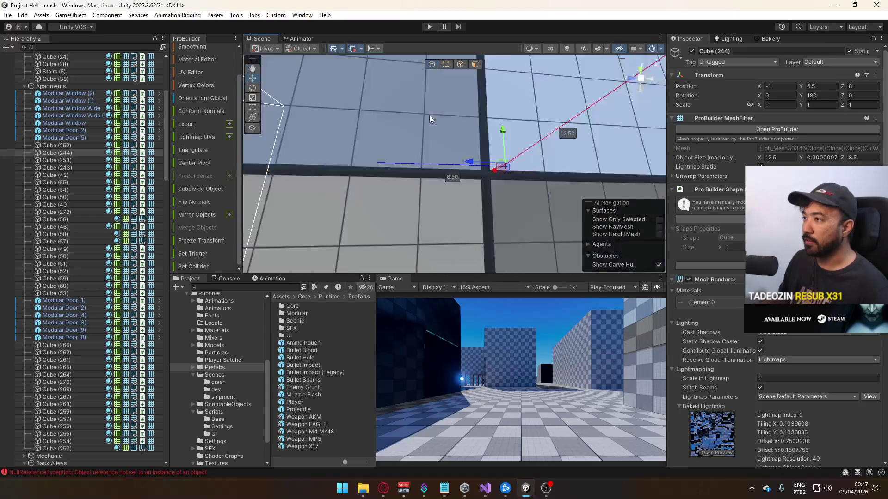
pyautogui.click(443, 134)
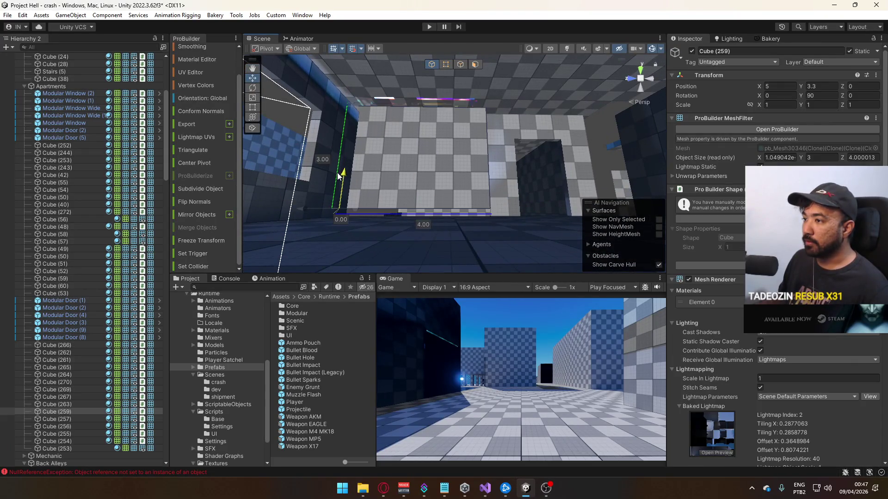
pyautogui.moveTo(342, 183)
pyautogui.mouseDown()
pyautogui.moveTo(430, 119)
pyautogui.moveTo(490, 157)
pyautogui.moveTo(482, 155)
pyautogui.mouseUp()
pyautogui.click(488, 155)
pyautogui.moveTo(537, 182)
pyautogui.mouseDown()
pyautogui.moveTo(581, 241)
pyautogui.moveTo(476, 218)
pyautogui.moveTo(463, 239)
pyautogui.moveTo(367, 154)
pyautogui.moveTo(333, 144)
pyautogui.mouseUp()
pyautogui.click(475, 219)
# Lower wall Cube (265) to Y 3 and raise its top vertices until it stands 3 tall.
pyautogui.click(333, 144)
pyautogui.moveTo(375, 173); pyautogui.dragTo(376, 192)
pyautogui.click(446, 65)
pyautogui.click(456, 105)
pyautogui.moveTo(459, 92); pyautogui.dragTo(462, 65)
pyautogui.click(432, 64)
# Select the ceiling slabs Cube (252) and Cube (243) together.
pyautogui.click(420, 85)
pyautogui.press('f')
pyautogui.keyDown('shift'); pyautogui.click(296, 95); pyautogui.keyUp('shift')
pyautogui.moveTo(296, 95)
pyautogui.mouseDown()
pyautogui.moveTo(547, 140)
pyautogui.moveTo(535, 191)
pyautogui.mouseUp()
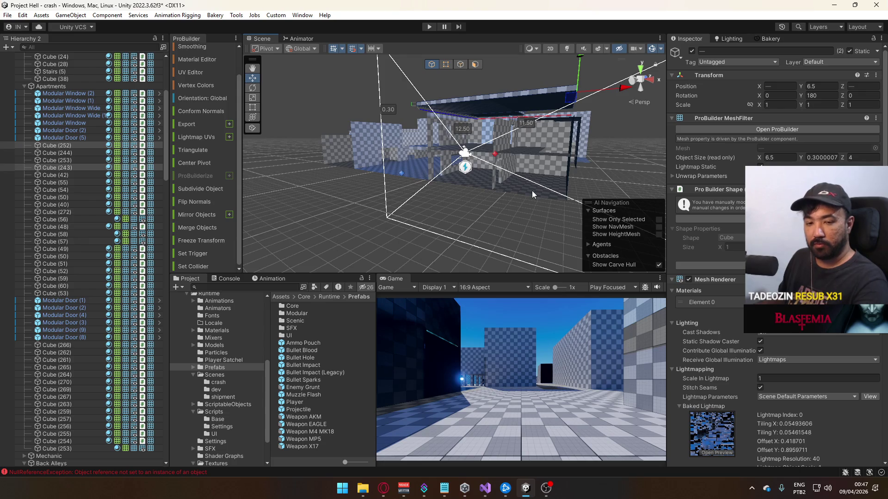
# Lower both roof slabs from height 6.5 to about 6.
pyautogui.moveTo(507, 190); pyautogui.dragTo(536, 156)
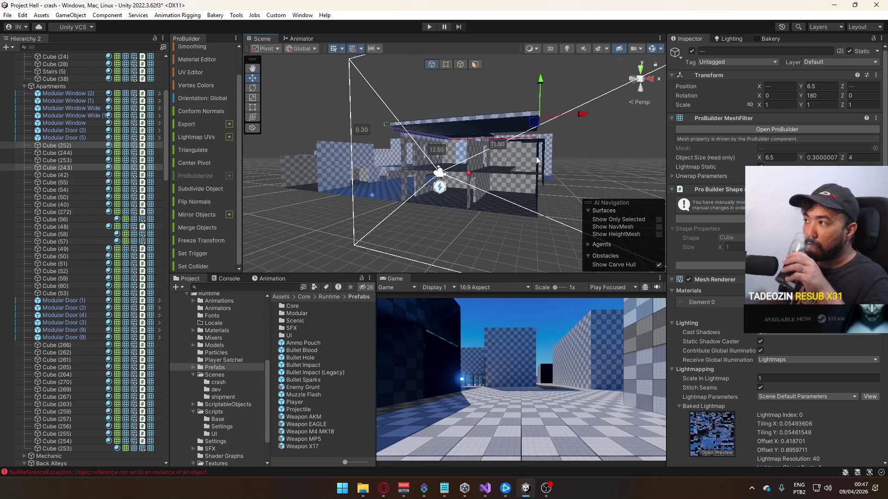
pyautogui.moveTo(540, 86); pyautogui.dragTo(542, 91)
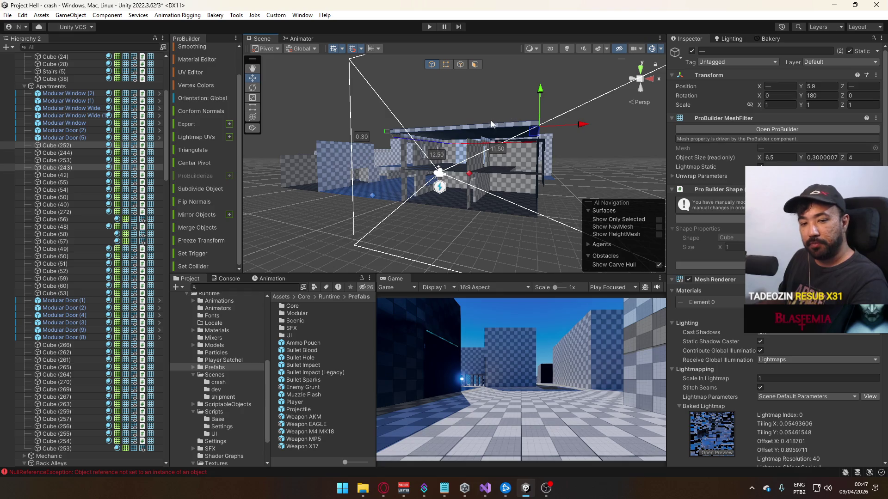
pyautogui.moveTo(460, 163)
pyautogui.mouseDown()
pyautogui.moveTo(514, 135)
pyautogui.moveTo(524, 144)
pyautogui.mouseUp()
# Select and frame roof slab Cube (56), then select Modular Door (1).
pyautogui.click(522, 144)
pyautogui.press('f')
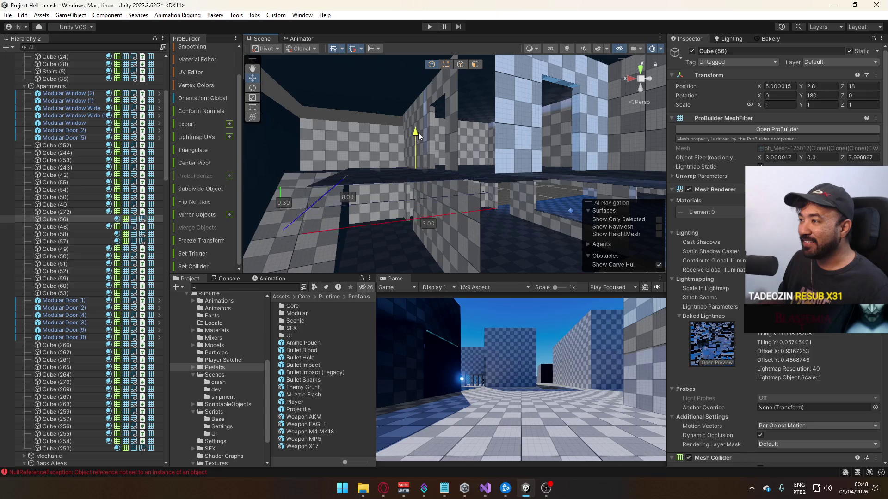
pyautogui.moveTo(420, 134)
pyautogui.mouseDown()
pyautogui.moveTo(399, 178)
pyautogui.moveTo(347, 154)
pyautogui.moveTo(406, 154)
pyautogui.mouseUp()
pyautogui.click(399, 180)
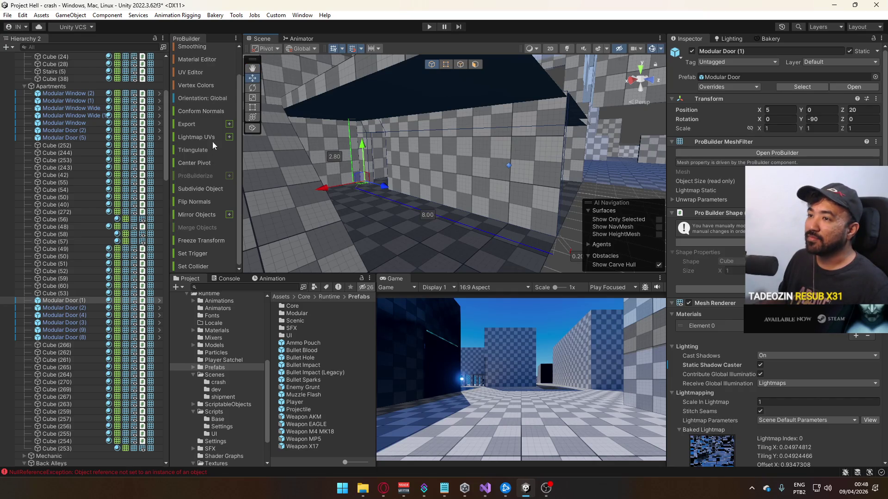
pyautogui.moveTo(416, 139)
pyautogui.mouseDown()
pyautogui.moveTo(333, 121)
pyautogui.moveTo(468, 83)
pyautogui.moveTo(454, 82)
pyautogui.moveTo(462, 72)
pyautogui.mouseUp()
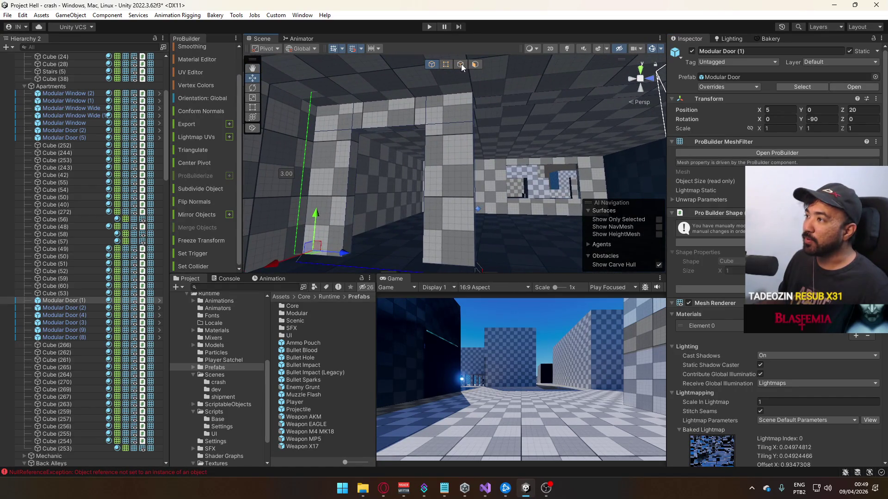
# Switch Modular Door (1) to edge editing and try picking a vertical door edge.
pyautogui.click(460, 64)
pyautogui.moveTo(470, 162); pyautogui.dragTo(434, 92)
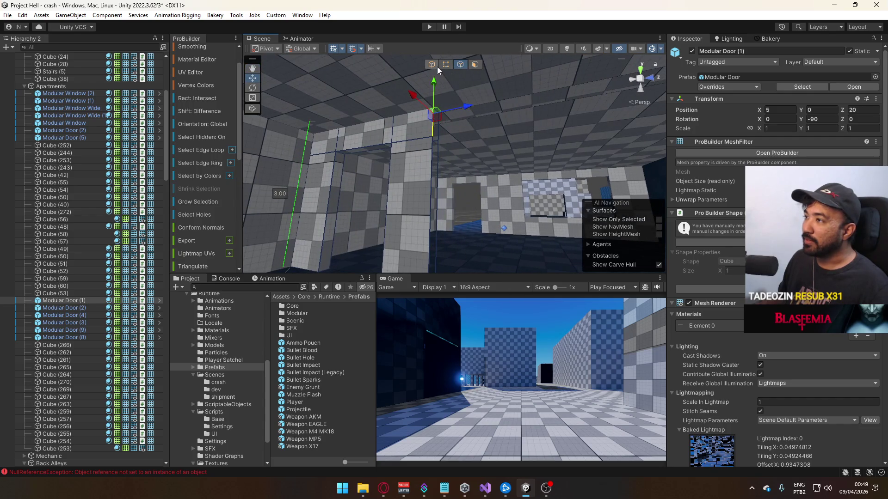
pyautogui.press('g')
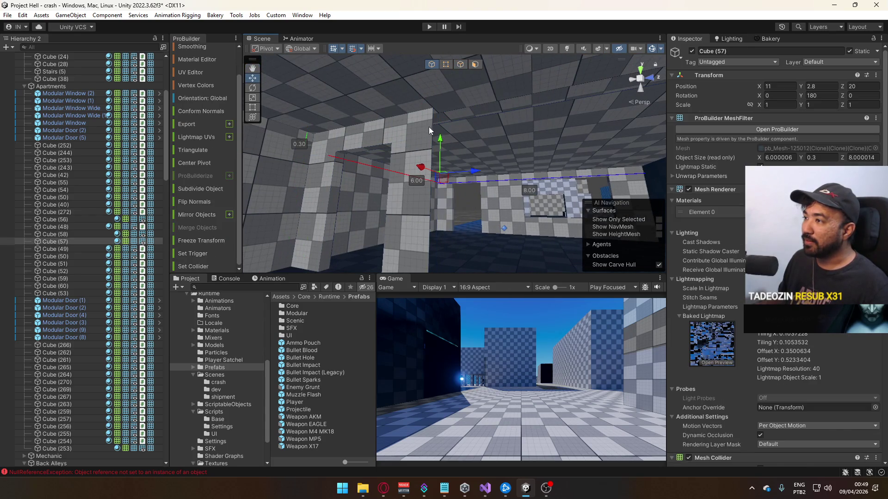
pyautogui.press('g')
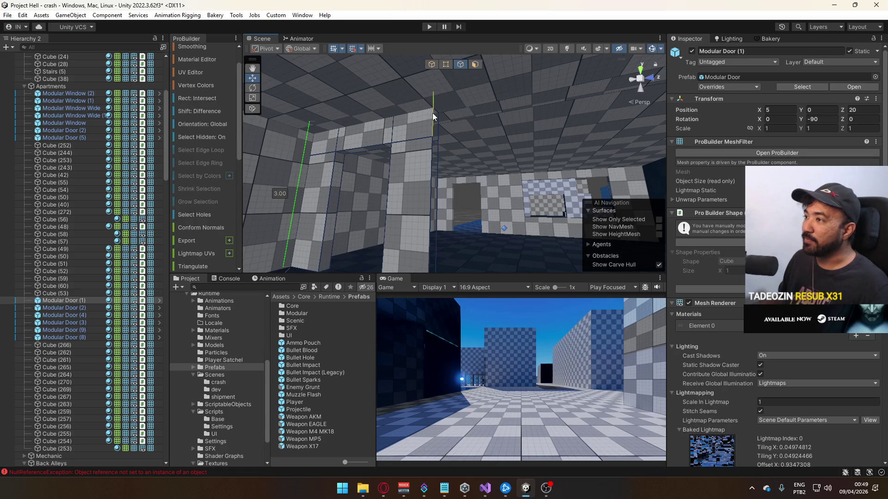
pyautogui.click(430, 167)
pyautogui.moveTo(440, 129); pyautogui.dragTo(429, 109)
pyautogui.click(429, 108)
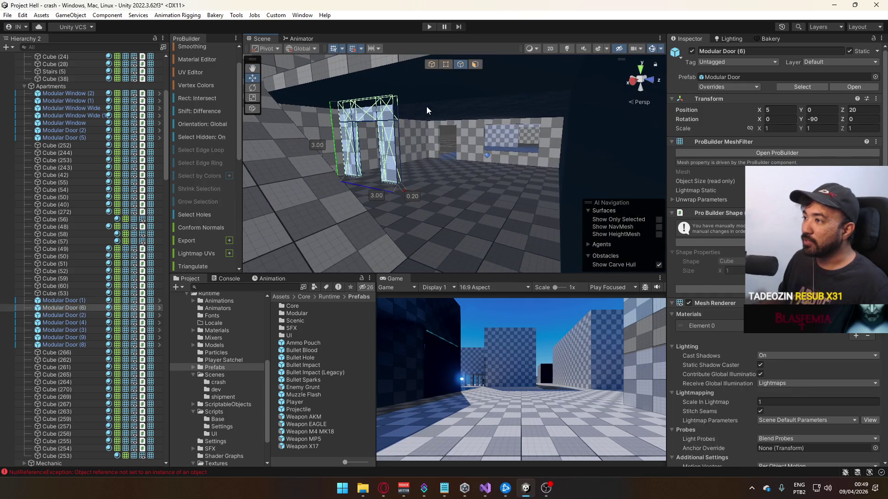
pyautogui.click(427, 109)
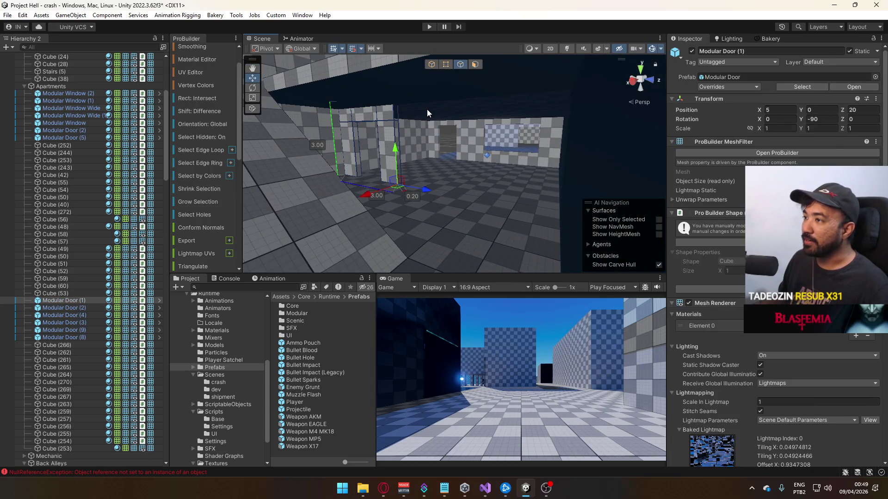
# Select the door's vertical and top corner edges and extrude them to widen it to 8 units.
pyautogui.click(392, 117)
pyautogui.keyDown('shift'); pyautogui.click(397, 109); pyautogui.keyUp('shift')
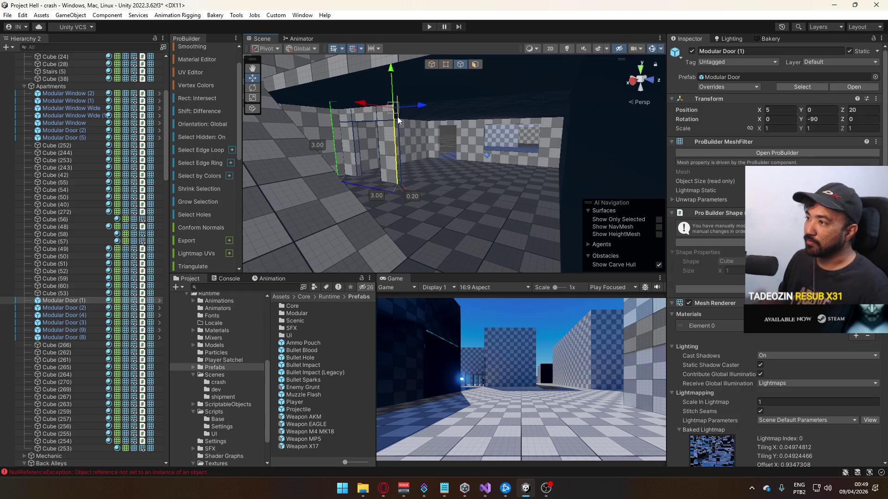
pyautogui.keyDown('shift'); pyautogui.click(380, 138); pyautogui.keyUp('shift')
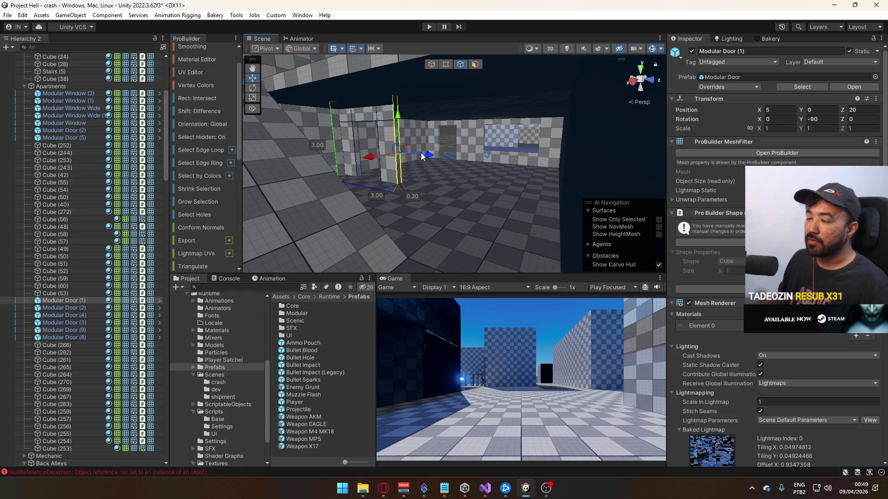
pyautogui.hotkey('ctrl', 'e')
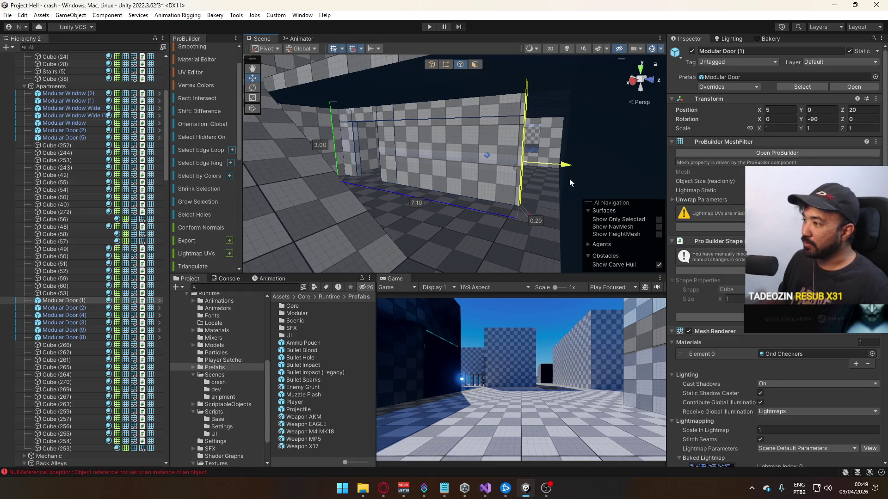
pyautogui.click(431, 65)
# Undo the accidental downward move of the door piece and select ramp Cube (40).
pyautogui.moveTo(350, 141); pyautogui.dragTo(366, 193)
pyautogui.hotkey('ctrl', 'z')
pyautogui.moveTo(446, 160)
pyautogui.mouseDown()
pyautogui.moveTo(404, 168)
pyautogui.moveTo(401, 157)
pyautogui.mouseUp()
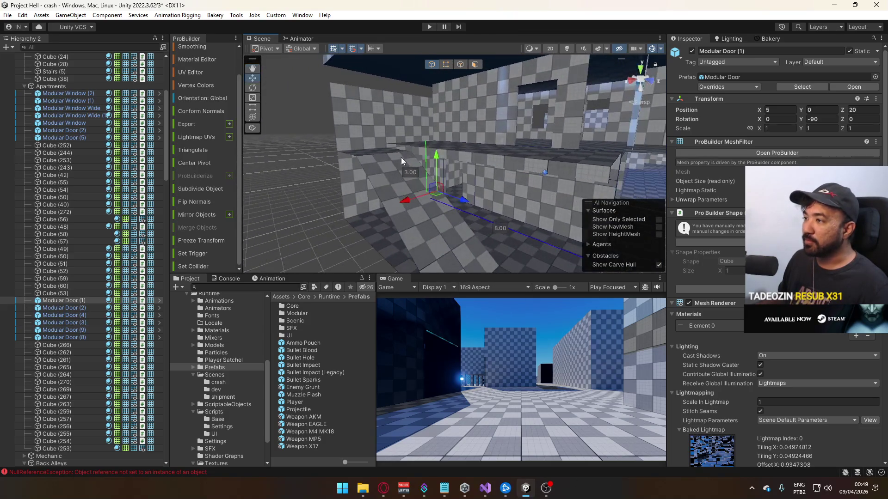
pyautogui.click(379, 158)
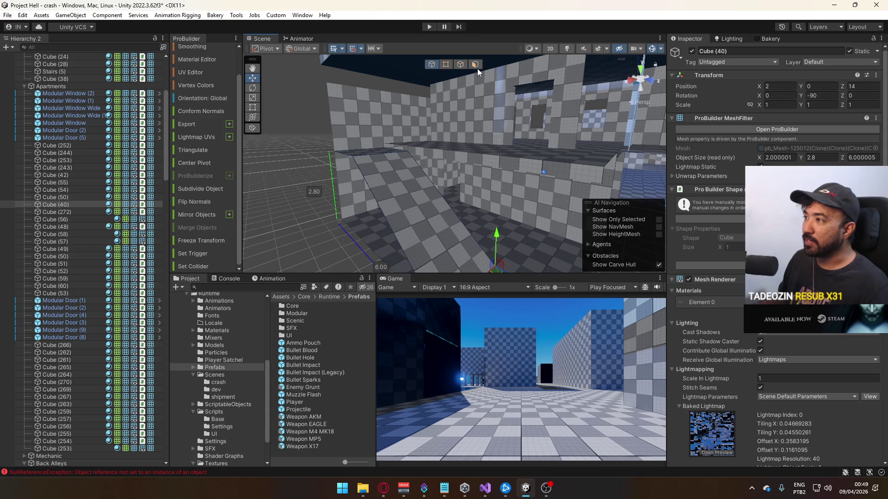
# Raise ramp Cube (40)'s thin top face to height 3, then select wall Cube (50).
pyautogui.click(382, 148)
pyautogui.moveTo(370, 121)
pyautogui.mouseDown()
pyautogui.moveTo(370, 113)
pyautogui.moveTo(402, 129)
pyautogui.moveTo(372, 133)
pyautogui.moveTo(417, 139)
pyautogui.moveTo(458, 163)
pyautogui.moveTo(451, 169)
pyautogui.moveTo(415, 134)
pyautogui.moveTo(396, 96)
pyautogui.moveTo(311, 64)
pyautogui.mouseUp()
pyautogui.moveTo(423, 139)
pyautogui.mouseDown()
pyautogui.moveTo(418, 146)
pyautogui.moveTo(469, 79)
pyautogui.moveTo(443, 95)
pyautogui.moveTo(431, 65)
pyautogui.moveTo(335, 253)
pyautogui.moveTo(272, 192)
pyautogui.moveTo(311, 240)
pyautogui.moveTo(472, 135)
pyautogui.mouseUp()
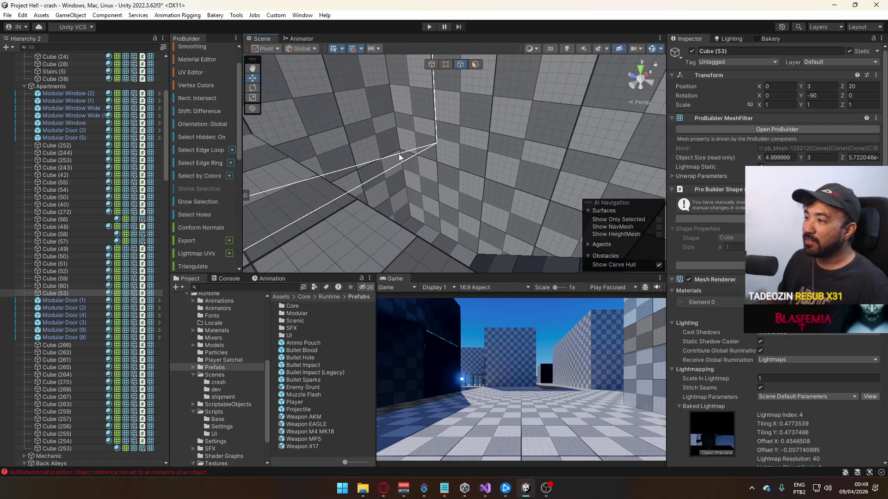
pyautogui.click(407, 100)
pyautogui.press('f')
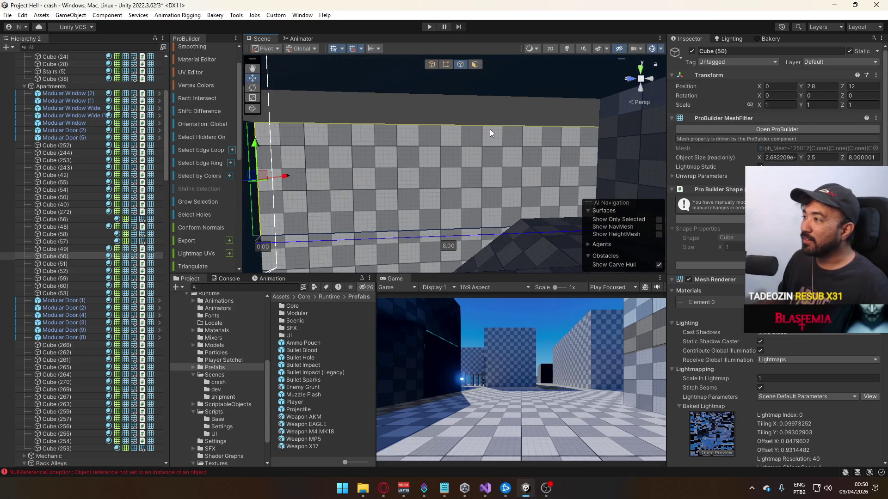
pyautogui.click(432, 63)
pyautogui.moveTo(425, 93); pyautogui.dragTo(397, 153)
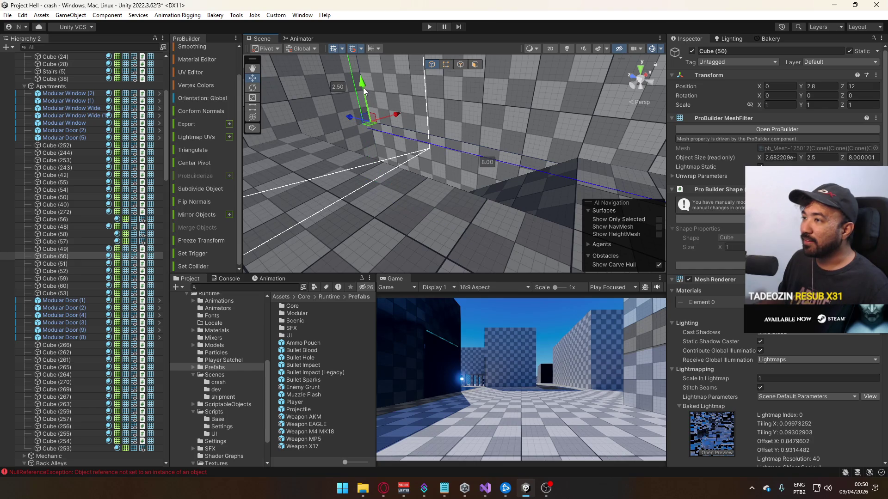
# Drag wall Cube (51)'s top edge up so it stands about 5.8 tall.
pyautogui.click(393, 130)
pyautogui.moveTo(409, 97)
pyautogui.mouseDown()
pyautogui.moveTo(425, 105)
pyautogui.moveTo(436, 131)
pyautogui.moveTo(410, 124)
pyautogui.mouseUp()
pyautogui.click(364, 177)
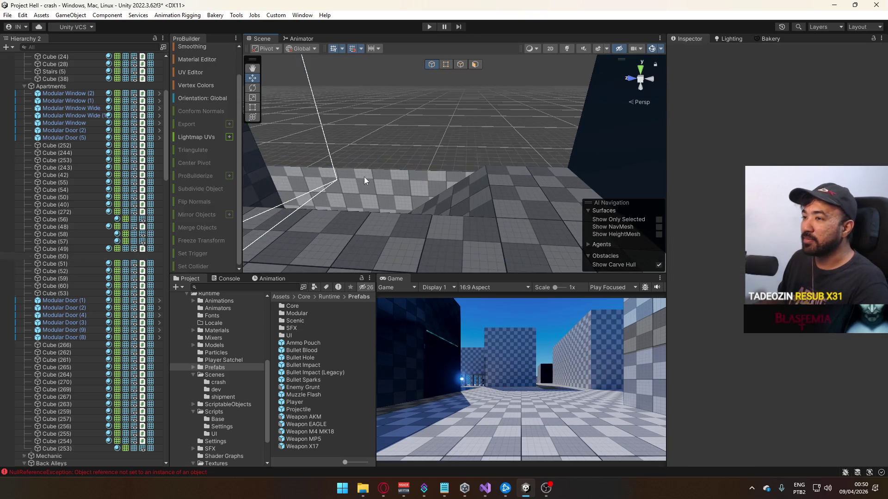
pyautogui.hotkey('ctrl', 'z')
pyautogui.click(381, 169)
pyautogui.scroll(2, 415, 171)
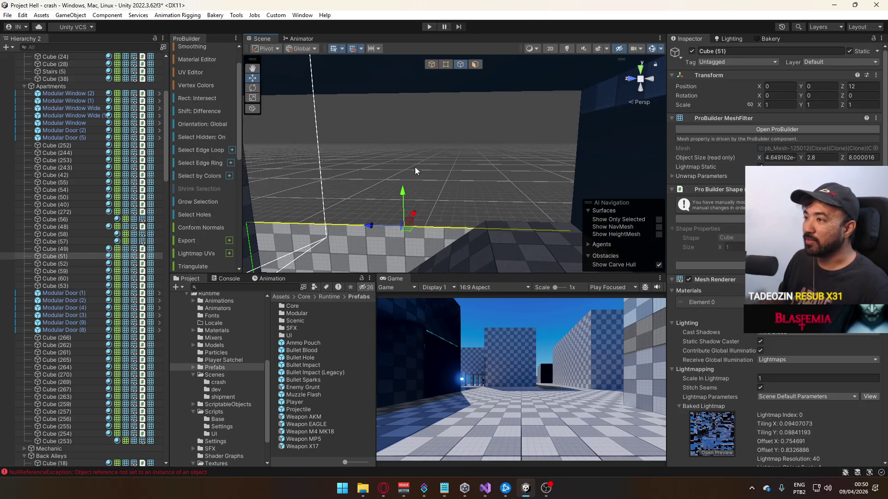
pyautogui.moveTo(405, 192)
pyautogui.mouseDown()
pyautogui.moveTo(408, 65)
pyautogui.moveTo(409, 152)
pyautogui.moveTo(436, 200)
pyautogui.mouseUp()
pyautogui.click(410, 158)
# Pull wall Cube (48)'s top edge up so it stands 6 units tall.
pyautogui.click(437, 202)
pyautogui.click(407, 177)
pyautogui.moveTo(408, 142); pyautogui.dragTo(403, 98)
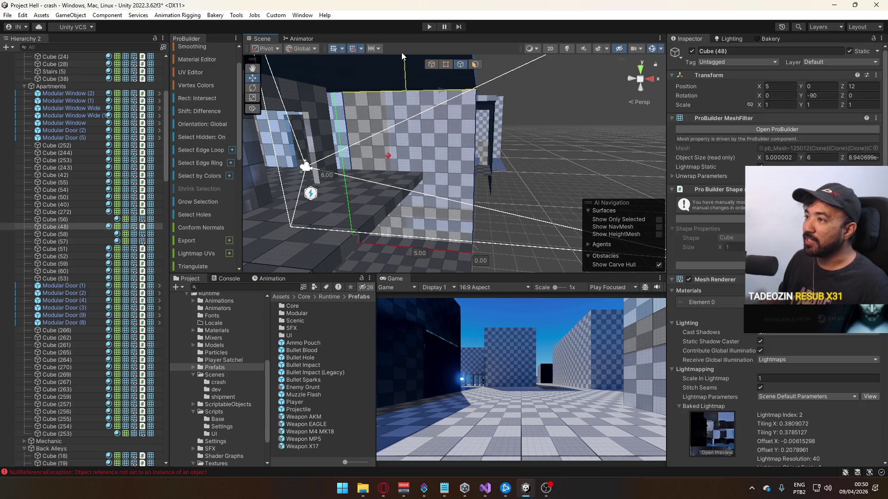
pyautogui.moveTo(448, 115)
pyautogui.mouseDown()
pyautogui.moveTo(407, 139)
pyautogui.moveTo(215, 140)
pyautogui.moveTo(436, 110)
pyautogui.mouseUp()
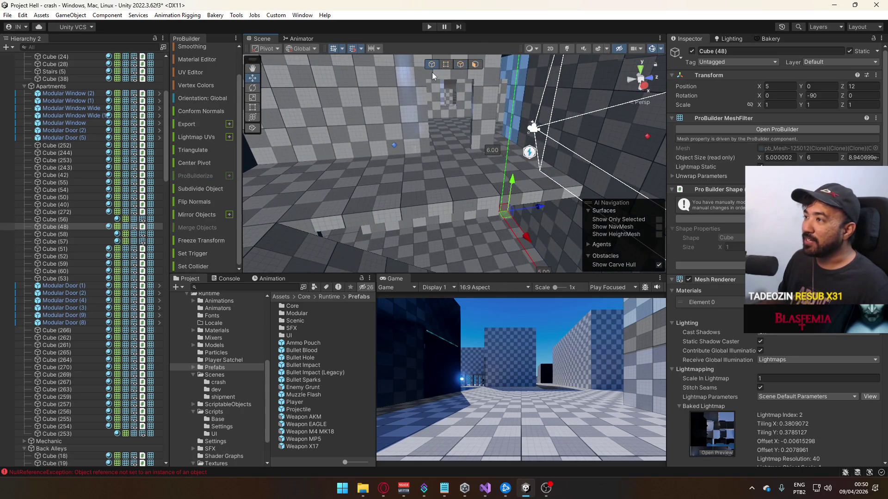
# Select an edge of Modular Door (3) and extrude it outward.
pyautogui.click(431, 72)
pyautogui.moveTo(432, 73)
pyautogui.mouseDown()
pyautogui.moveTo(414, 144)
pyautogui.moveTo(421, 114)
pyautogui.moveTo(444, 88)
pyautogui.mouseUp()
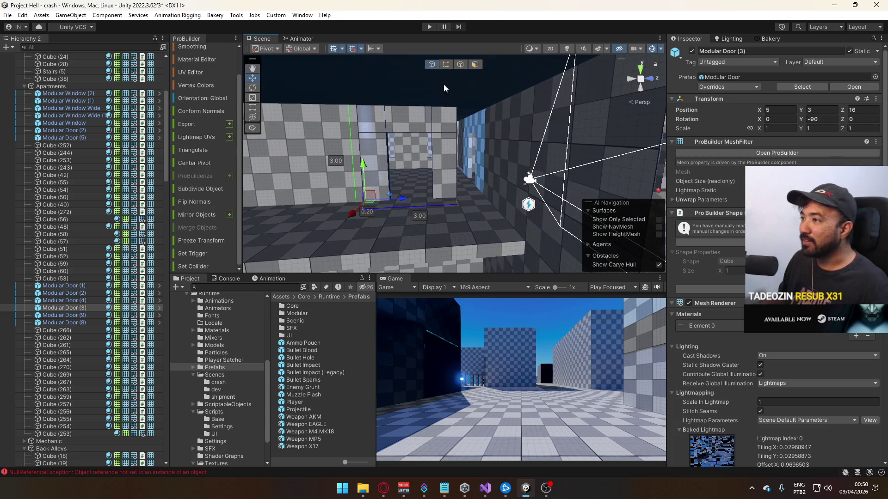
pyautogui.click(462, 65)
pyautogui.click(453, 157)
pyautogui.moveTo(453, 158)
pyautogui.mouseDown()
pyautogui.moveTo(400, 143)
pyautogui.moveTo(568, 182)
pyautogui.moveTo(485, 190)
pyautogui.moveTo(471, 119)
pyautogui.moveTo(446, 159)
pyautogui.moveTo(451, 187)
pyautogui.mouseUp()
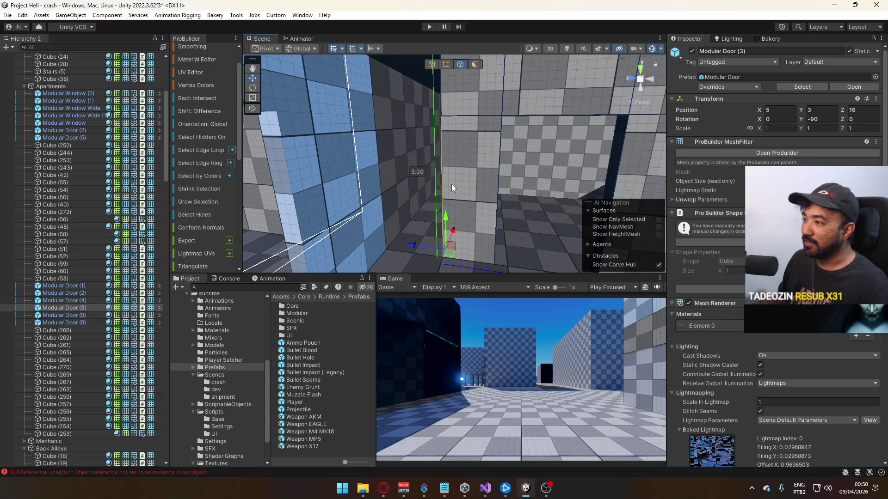
pyautogui.moveTo(447, 99); pyautogui.dragTo(267, 159)
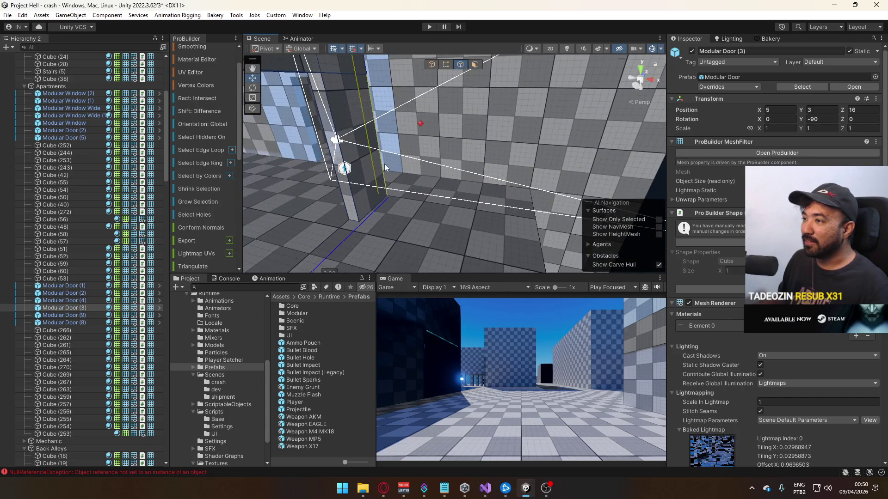
pyautogui.moveTo(384, 164); pyautogui.dragTo(356, 121)
pyautogui.moveTo(414, 118); pyautogui.dragTo(436, 101)
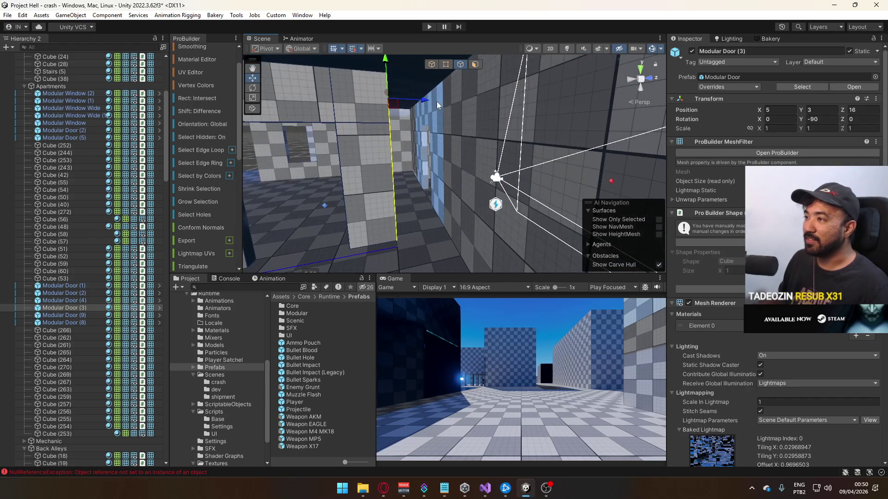
pyautogui.hotkey('ctrl', 'e')
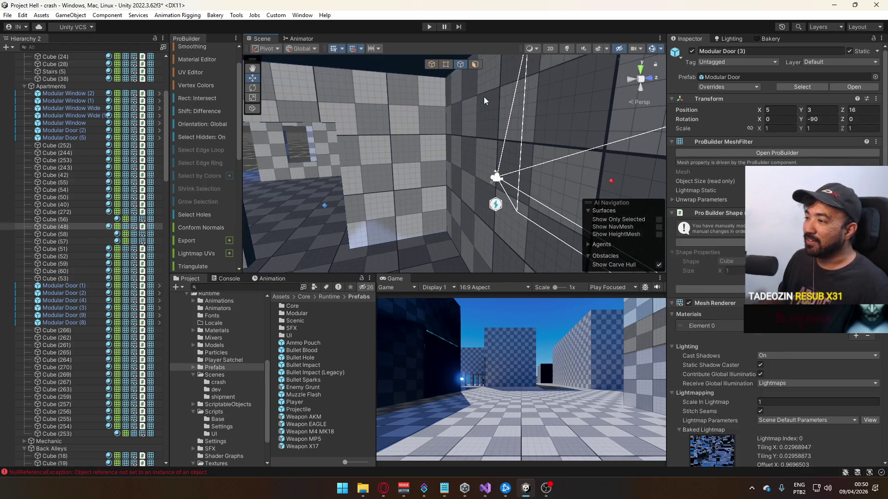
pyautogui.scroll(-5, 479, 102)
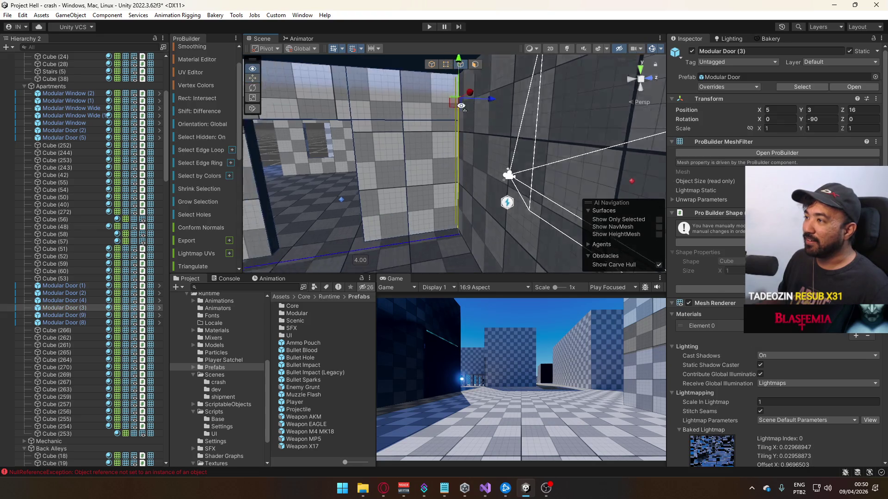
pyautogui.click(432, 64)
pyautogui.moveTo(437, 74)
pyautogui.mouseDown()
pyautogui.moveTo(517, 129)
pyautogui.moveTo(509, 118)
pyautogui.moveTo(525, 91)
pyautogui.moveTo(469, 112)
pyautogui.moveTo(531, 124)
pyautogui.mouseUp()
pyautogui.scroll(4, 555, 128)
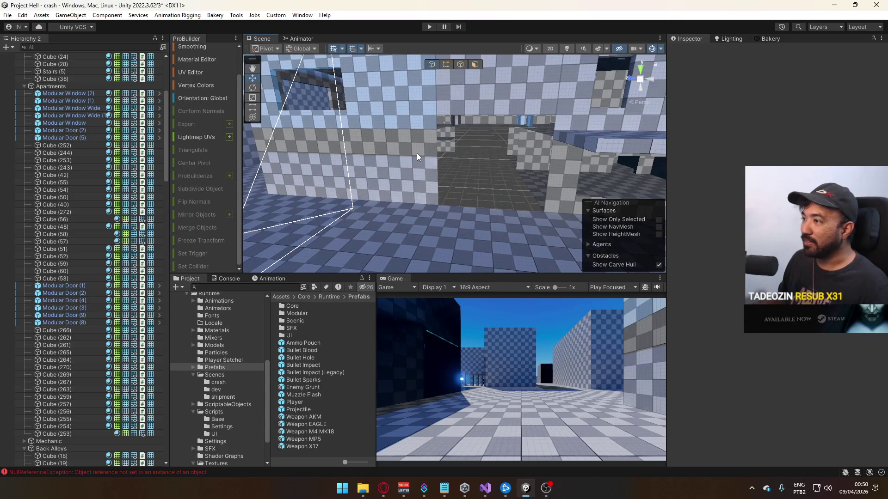
# Lower Cube (266), the wall above the doorway, to height 3.
pyautogui.click(430, 157)
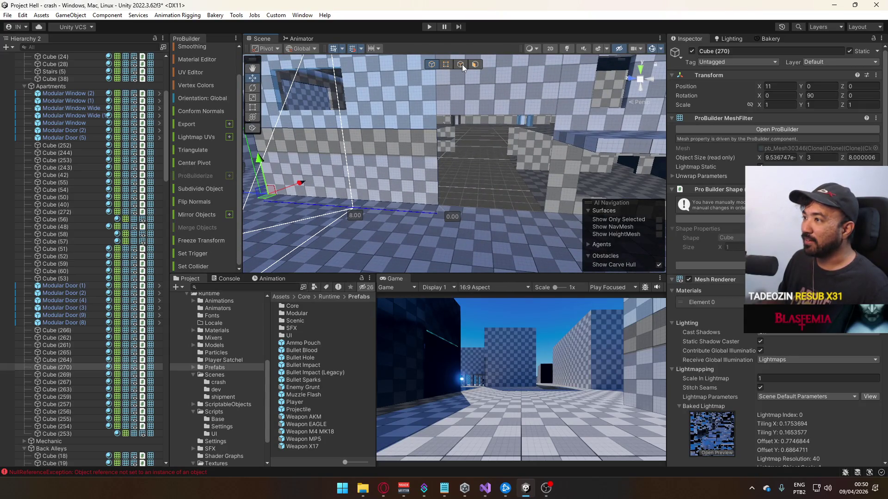
pyautogui.click(473, 101)
pyautogui.press('f')
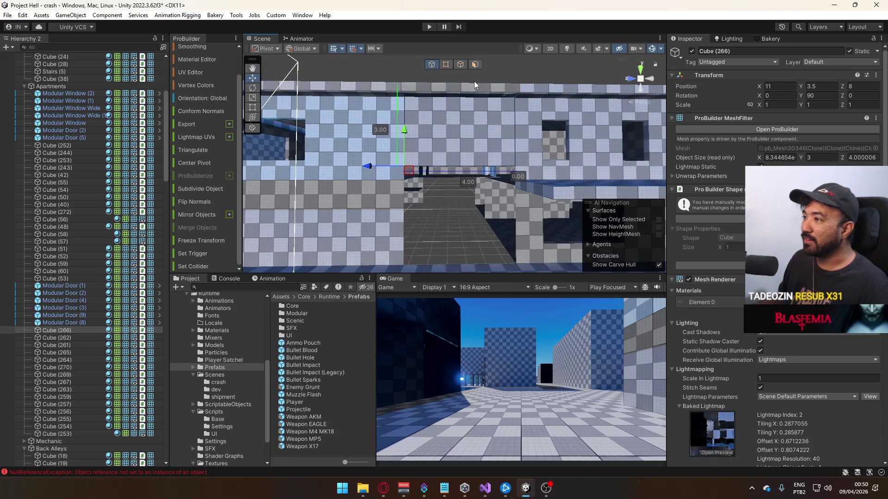
pyautogui.moveTo(405, 143); pyautogui.dragTo(349, 186)
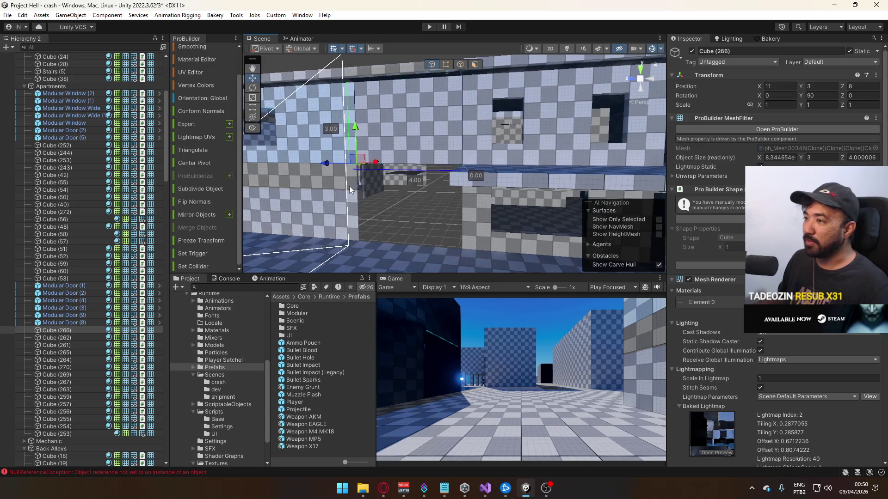
# Stretch the left wall Cube (270) lengthwise to 11.7.
pyautogui.click(347, 186)
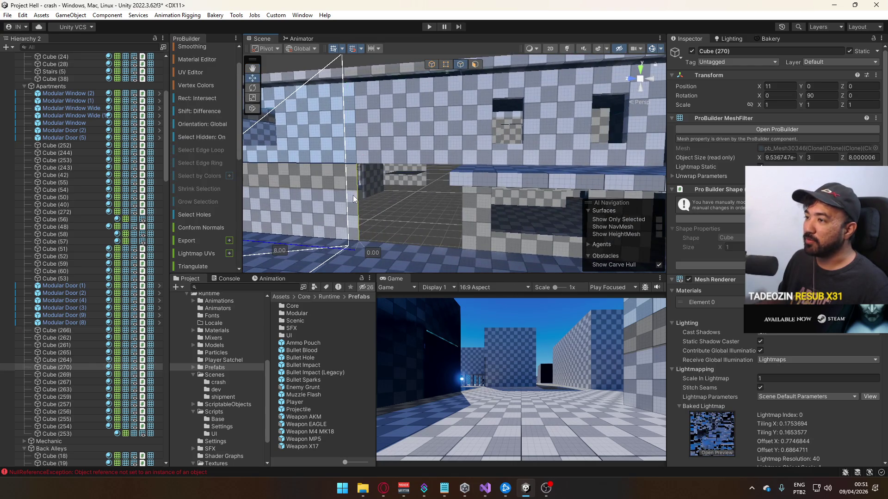
pyautogui.moveTo(329, 204)
pyautogui.mouseDown()
pyautogui.moveTo(425, 212)
pyautogui.moveTo(461, 60)
pyautogui.mouseUp()
pyautogui.click(432, 65)
pyautogui.moveTo(462, 92)
pyautogui.mouseDown()
pyautogui.moveTo(476, 83)
pyautogui.moveTo(569, 109)
pyautogui.moveTo(572, 101)
pyautogui.moveTo(492, 76)
pyautogui.mouseUp()
# Extrude Modular Door (9)'s vertical edge sideways.
pyautogui.click(423, 119)
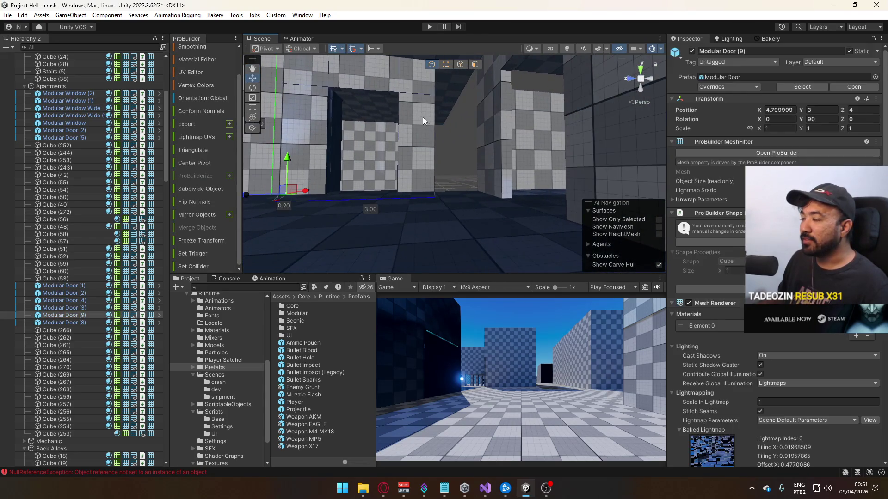
pyautogui.press('f')
pyautogui.click(461, 65)
pyautogui.click(431, 120)
pyautogui.moveTo(402, 189)
pyautogui.keyDown('shift'); pyautogui.mouseDown()
pyautogui.moveTo(440, 181)
pyautogui.moveTo(433, 170)
pyautogui.mouseUp(); pyautogui.keyUp('shift')
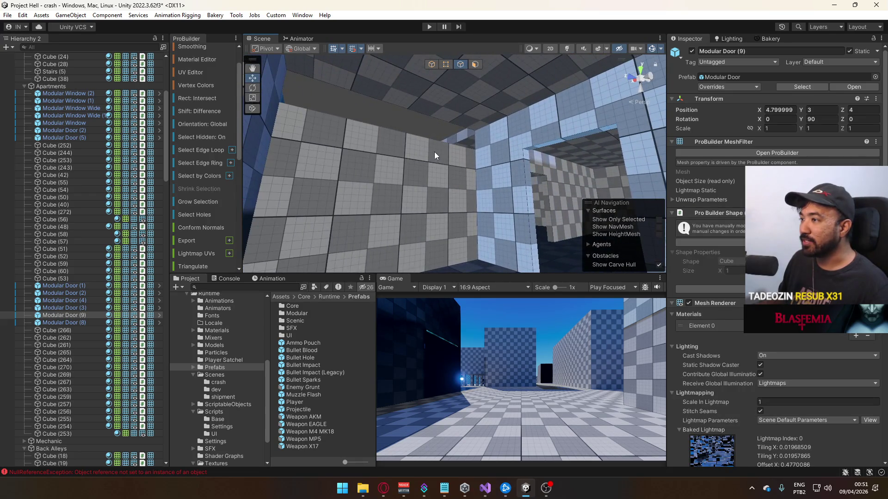
# Raise Cube (261)'s top edge to 3 units, then select floor slab Cube (41).
pyautogui.click(428, 143)
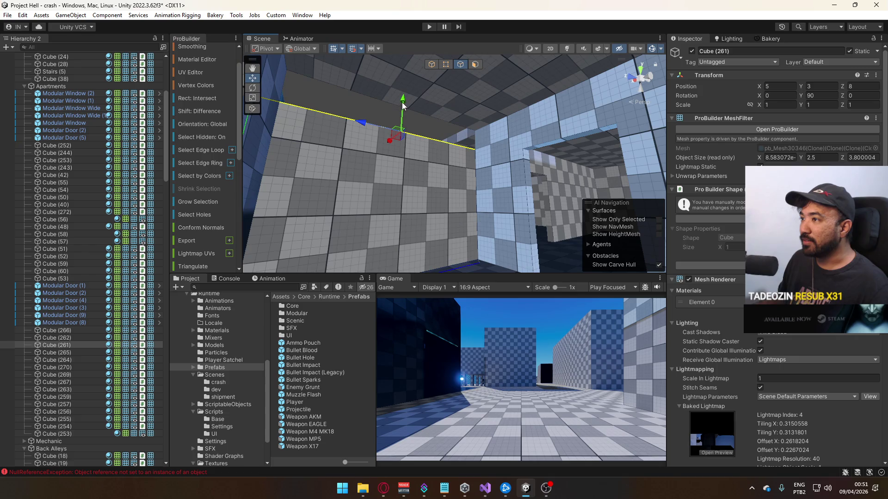
pyautogui.moveTo(413, 87)
pyautogui.keyDown('alt'); pyautogui.mouseDown()
pyautogui.moveTo(592, 202)
pyautogui.moveTo(684, 245)
pyautogui.mouseUp(); pyautogui.keyUp('alt')
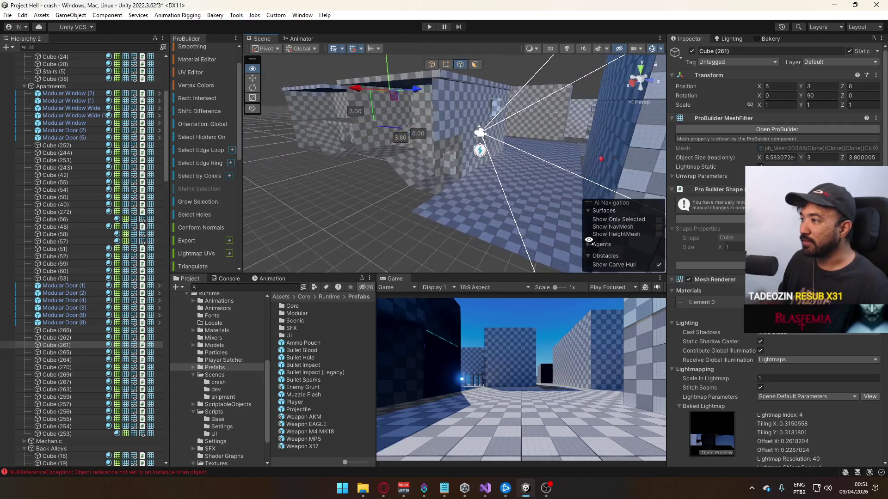
pyautogui.keyDown('alt'); pyautogui.moveTo(555, 194); pyautogui.dragTo(631, 183); pyautogui.keyUp('alt')
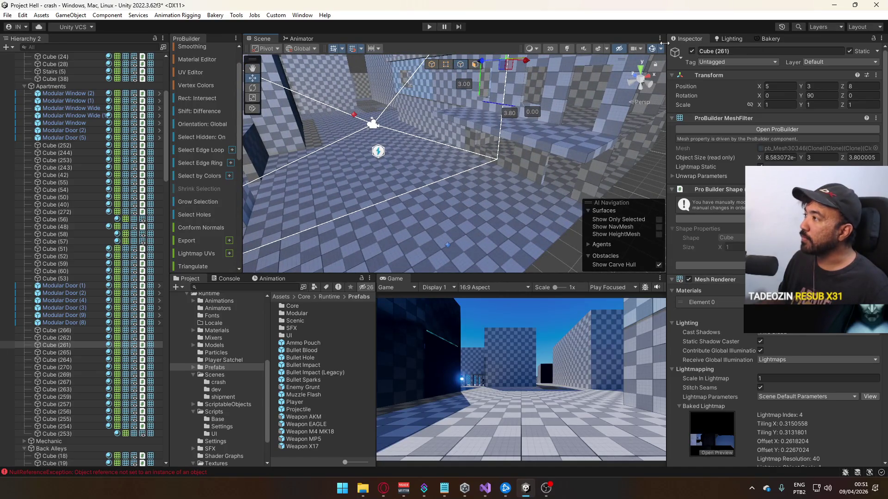
pyautogui.moveTo(481, 100)
pyautogui.keyDown('alt'); pyautogui.mouseDown()
pyautogui.moveTo(423, 105)
pyautogui.moveTo(516, 151)
pyautogui.moveTo(393, 157)
pyautogui.moveTo(506, 159)
pyautogui.moveTo(420, 147)
pyautogui.moveTo(414, 156)
pyautogui.moveTo(407, 143)
pyautogui.moveTo(361, 148)
pyautogui.moveTo(462, 134)
pyautogui.mouseUp(); pyautogui.keyUp('alt')
pyautogui.click(443, 153)
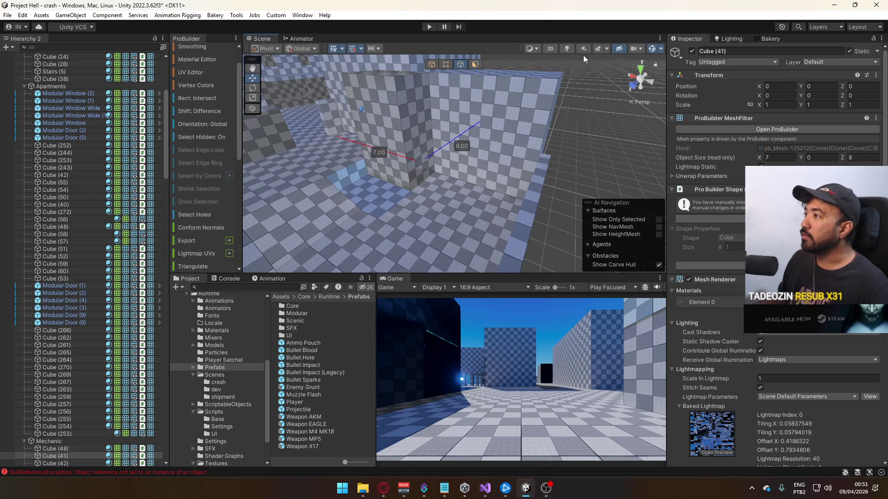
# Turn on scene lighting and review the level, selecting wall Cube (52).
pyautogui.click(566, 48)
pyautogui.moveTo(508, 138)
pyautogui.keyDown('alt'); pyautogui.mouseDown()
pyautogui.moveTo(324, 126)
pyautogui.moveTo(442, 67)
pyautogui.moveTo(549, 129)
pyautogui.moveTo(329, 102)
pyautogui.moveTo(633, 86)
pyautogui.mouseUp(); pyautogui.keyUp('alt')
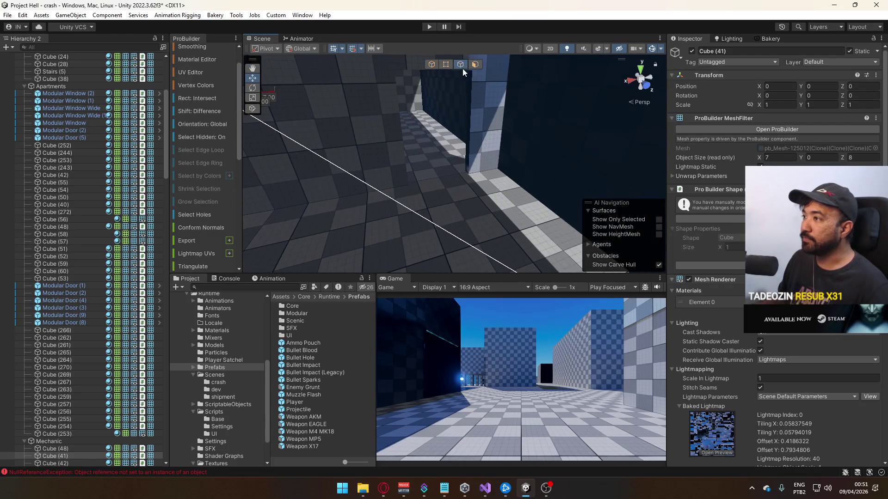
pyautogui.click(432, 65)
pyautogui.click(458, 130)
pyautogui.keyDown('alt'); pyautogui.moveTo(483, 150); pyautogui.dragTo(615, 194); pyautogui.keyUp('alt')
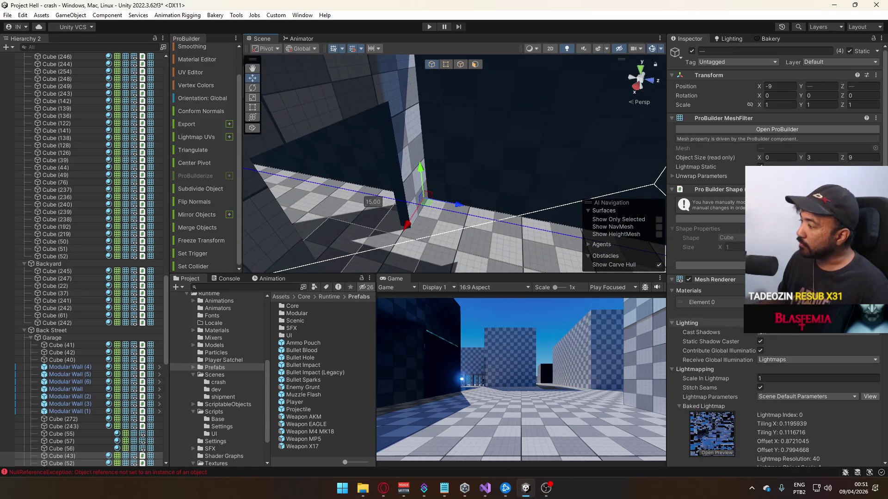
# Clear the selection and open the Bakery lightmapper settings.
pyautogui.click(781, 363)
pyautogui.moveTo(509, 185)
pyautogui.keyDown('alt'); pyautogui.mouseDown()
pyautogui.moveTo(291, 214)
pyautogui.moveTo(462, 229)
pyautogui.moveTo(515, 191)
pyautogui.moveTo(456, 193)
pyautogui.moveTo(536, 205)
pyautogui.moveTo(656, 102)
pyautogui.mouseUp(); pyautogui.keyUp('alt')
pyautogui.click(771, 39)
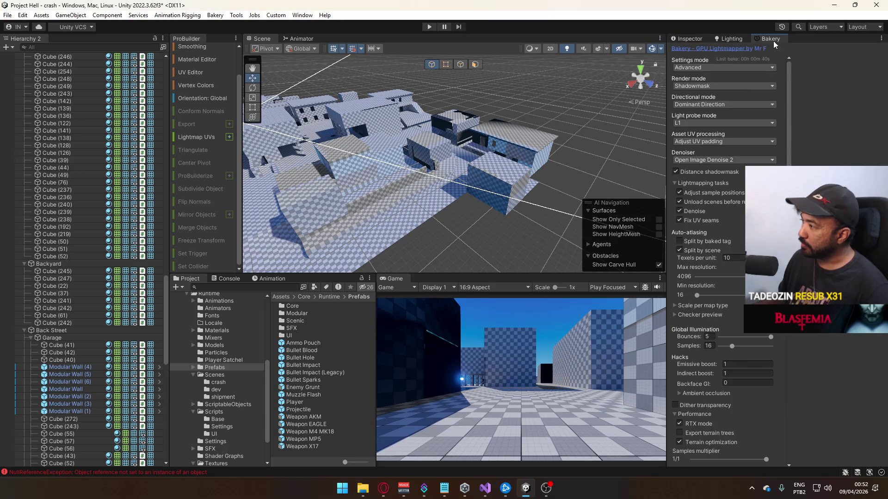
pyautogui.scroll(-3, 726, 285)
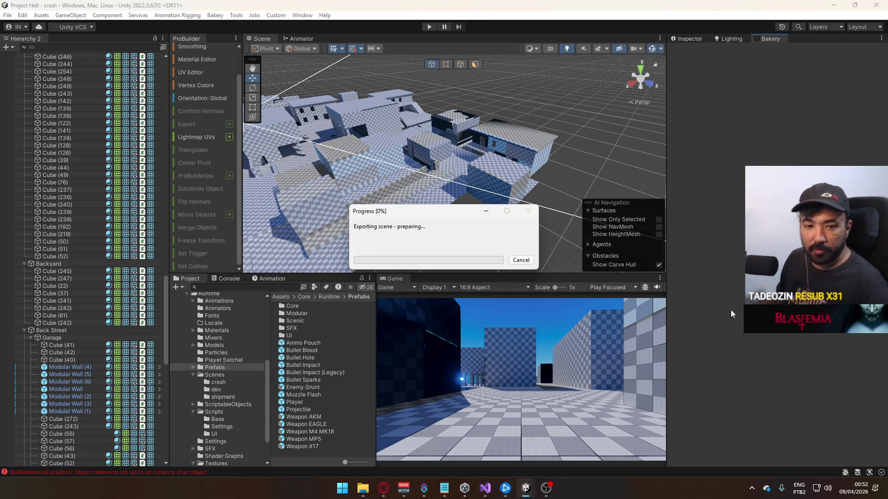
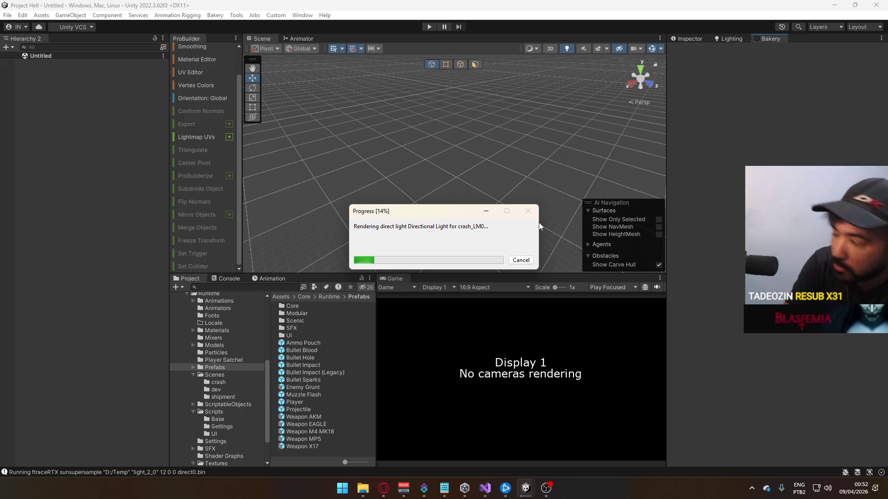
# Switch to the Opera browser while the Bakery lightmap bake keeps running.
pyautogui.click(384, 488)
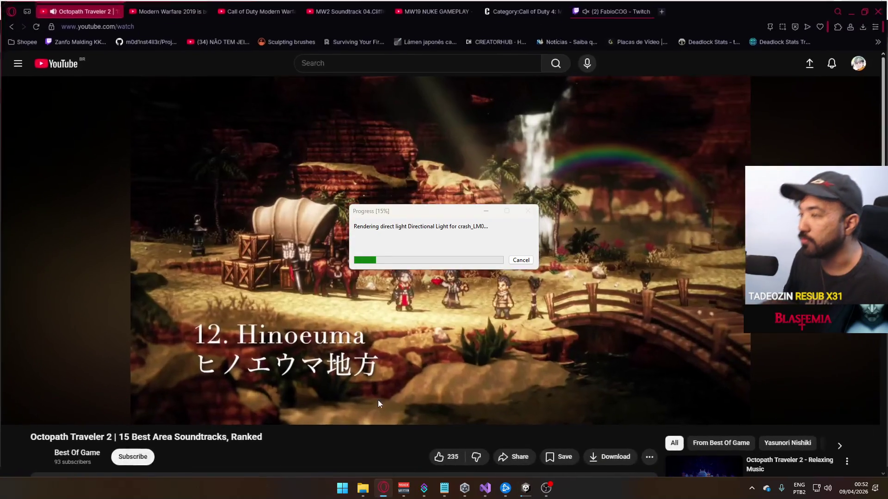
# Search for 'mw2 maps' in a new browser tab.
pyautogui.click(662, 11)
pyautogui.write('mw2 m')
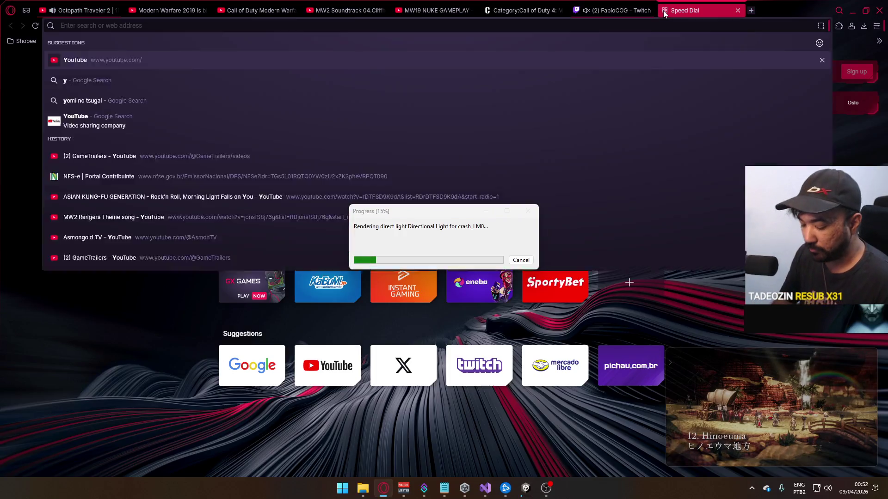
pyautogui.write('aps')
pyautogui.press('Return')
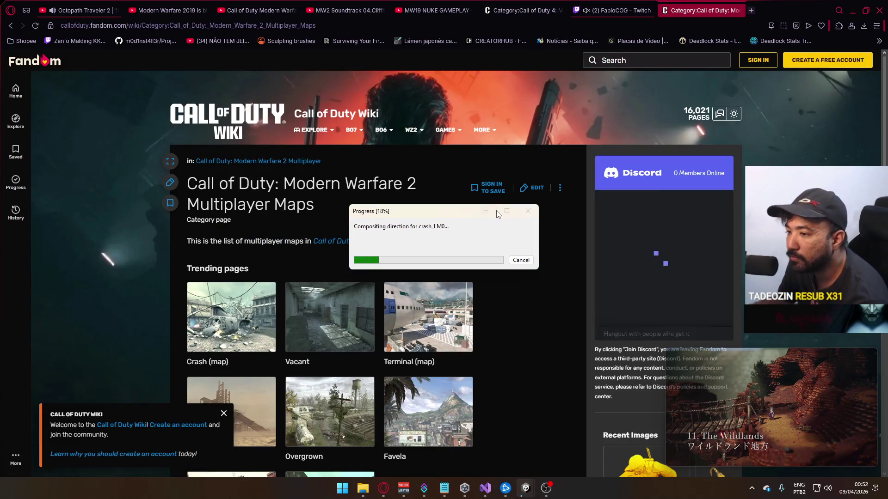
# Move the bake progress dialog aside and scroll the MW2 Multiplayer Maps category list.
pyautogui.moveTo(473, 219); pyautogui.dragTo(659, 151)
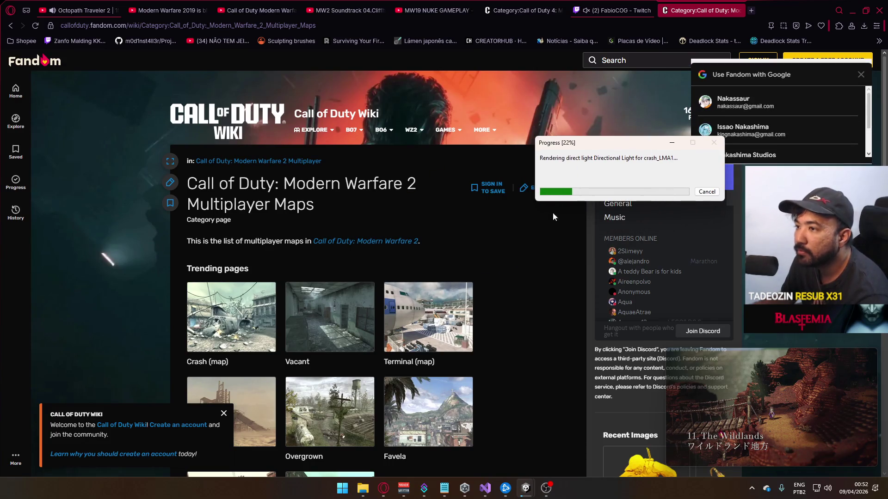
pyautogui.scroll(-2, 401, 228)
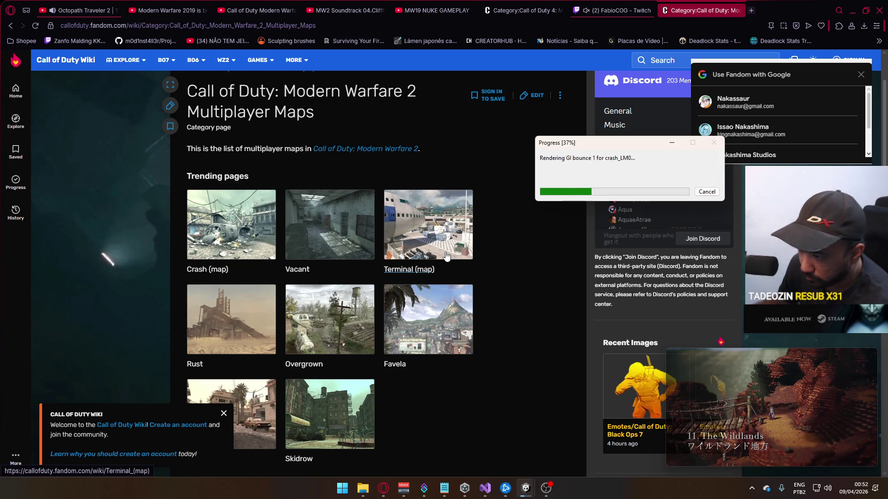
pyautogui.scroll(-1, 333, 249)
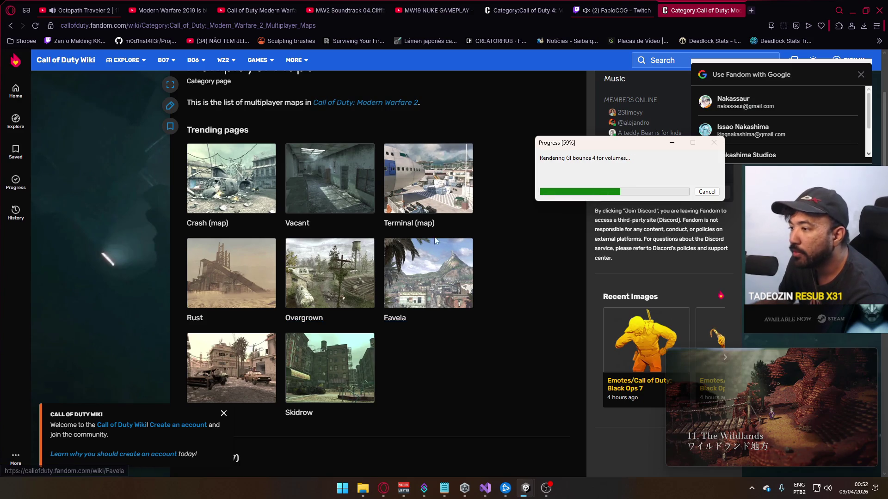
pyautogui.scroll(-5, 314, 185)
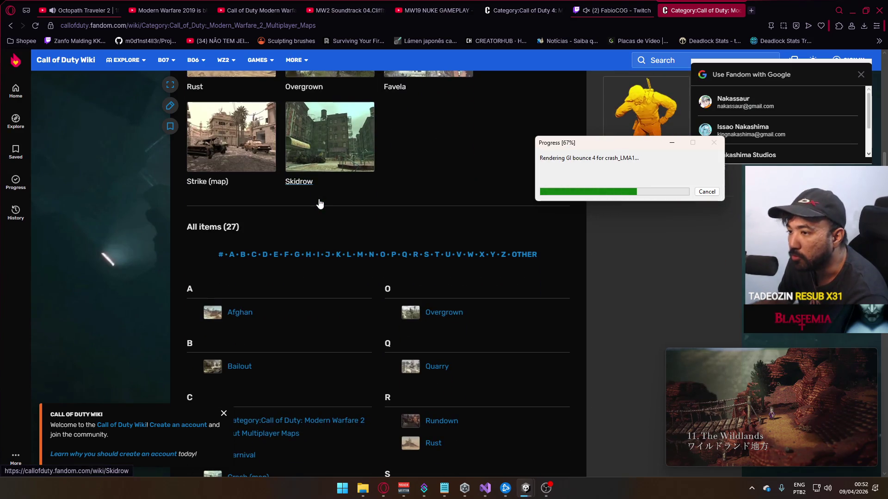
pyautogui.scroll(3, 332, 216)
pyautogui.scroll(1, 410, 186)
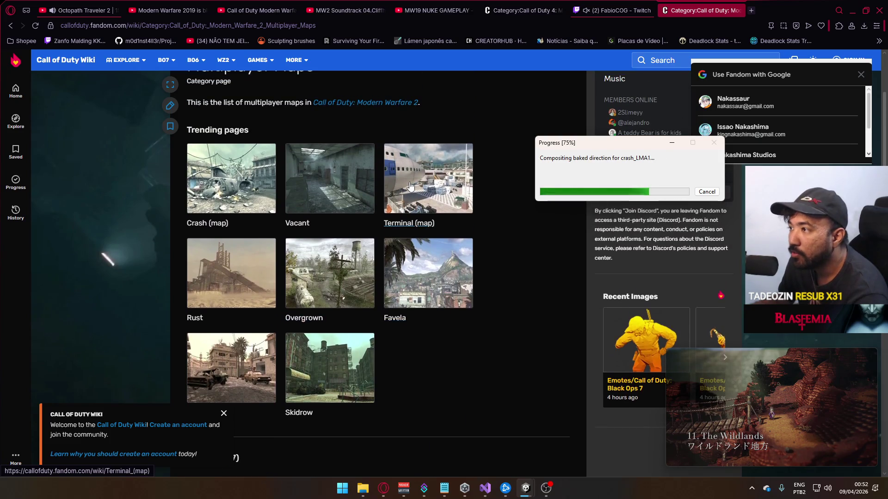
pyautogui.scroll(-8, 451, 255)
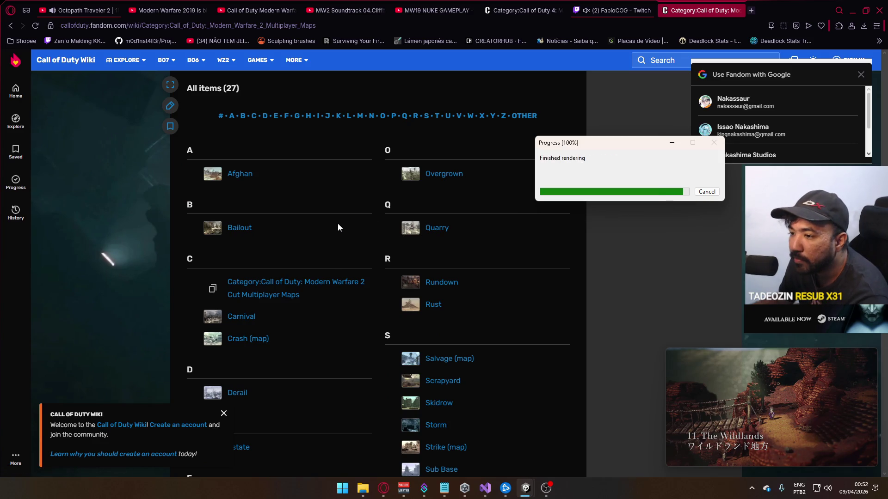
pyautogui.scroll(-2, 334, 227)
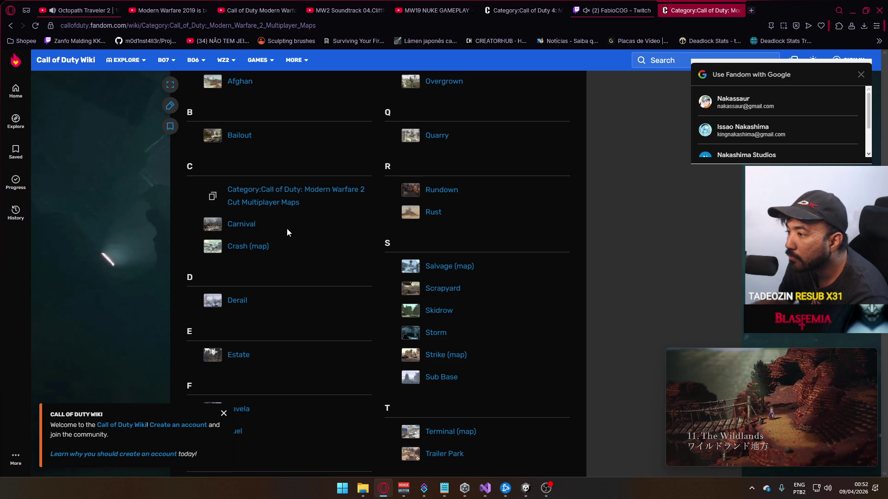
# Open the Scrapyard and Fuel map pages in new tabs.
pyautogui.rightClick(439, 288)
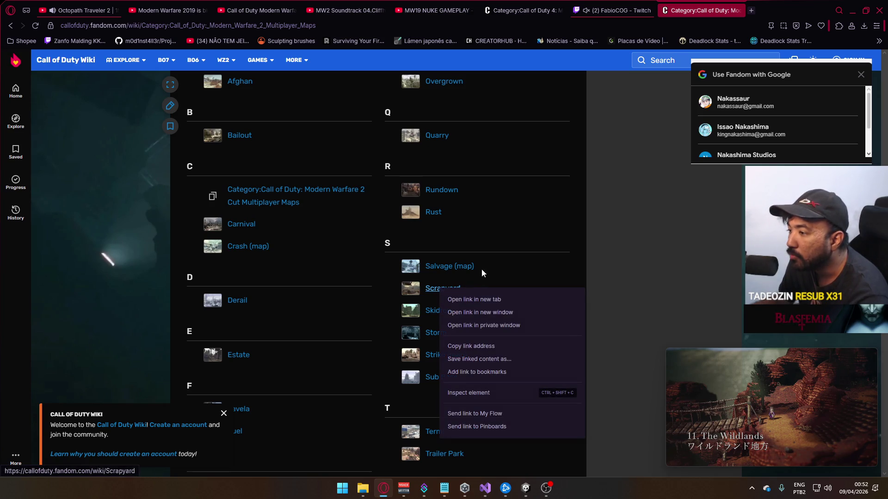
pyautogui.click(484, 295)
pyautogui.scroll(-1, 443, 282)
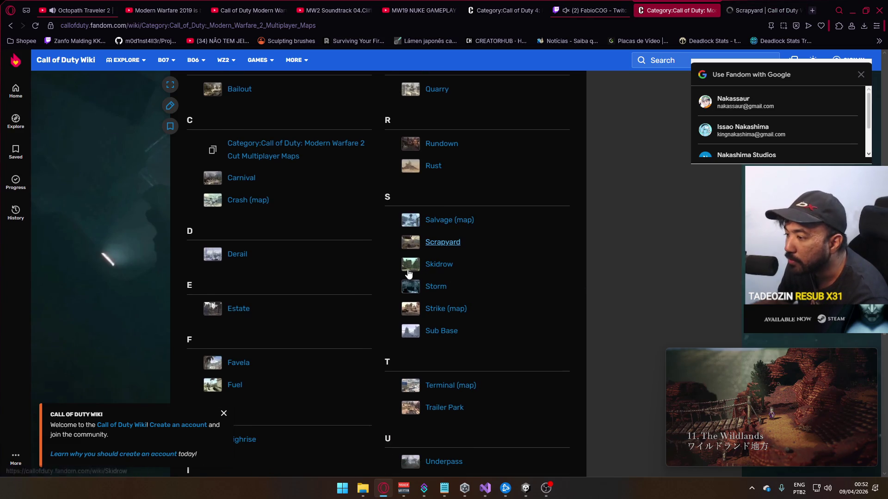
pyautogui.scroll(-1, 348, 291)
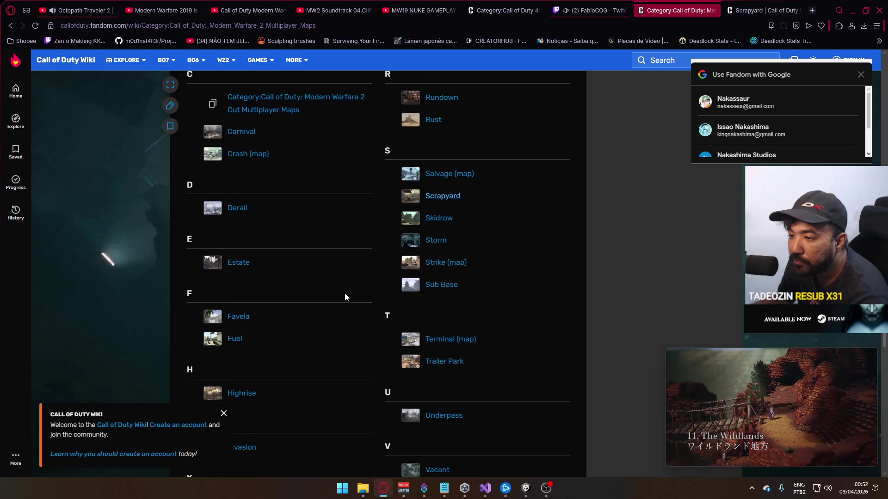
pyautogui.rightClick(240, 339)
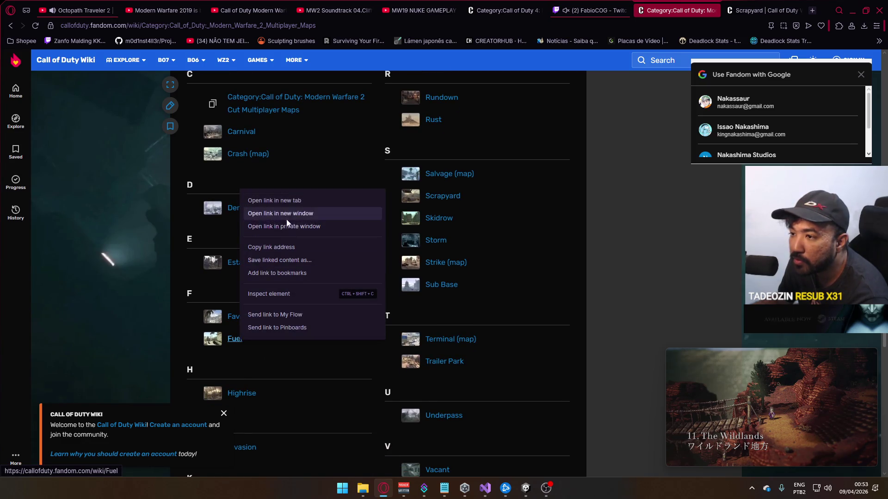
pyautogui.click(302, 200)
# Open Estate, Invasion and Wasteland in new tabs, then switch to the Scrapyard tab.
pyautogui.rightClick(245, 264)
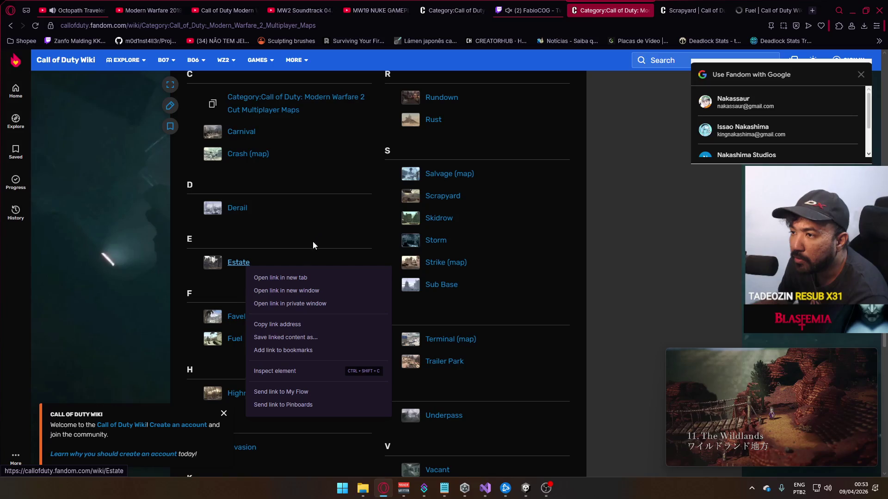
pyautogui.click(298, 278)
pyautogui.scroll(-4, 253, 284)
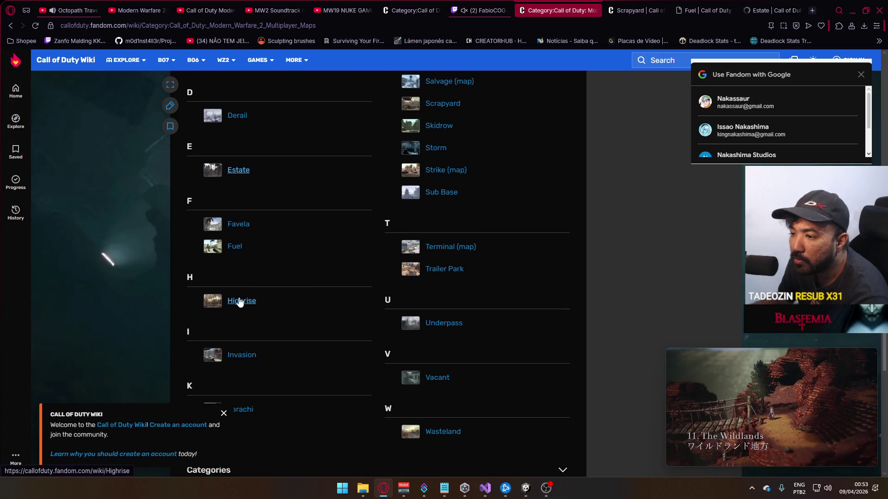
pyautogui.rightClick(241, 262)
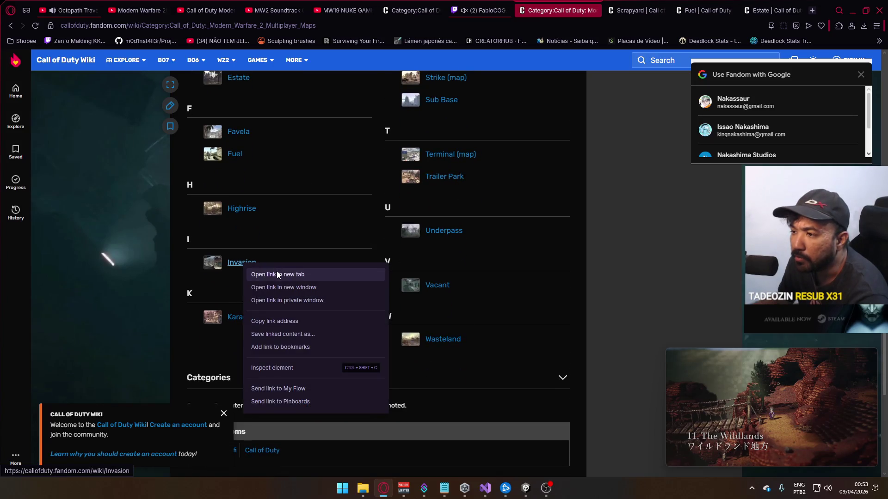
pyautogui.click(278, 271)
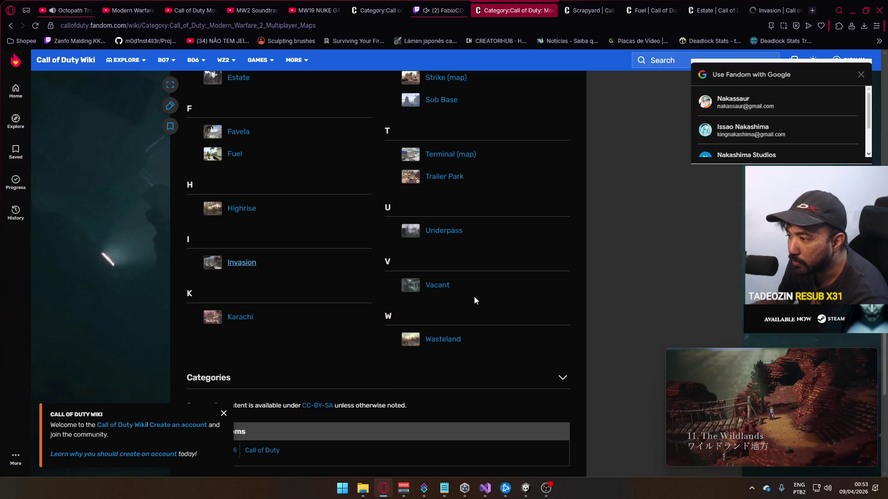
pyautogui.scroll(-1, 462, 305)
pyautogui.rightClick(450, 294)
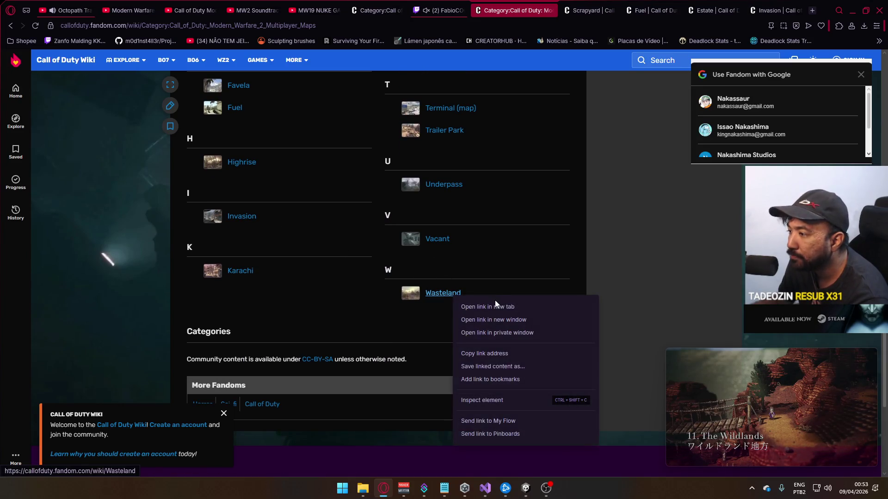
pyautogui.click(495, 301)
pyautogui.hotkey('ctrl', 'Tab')
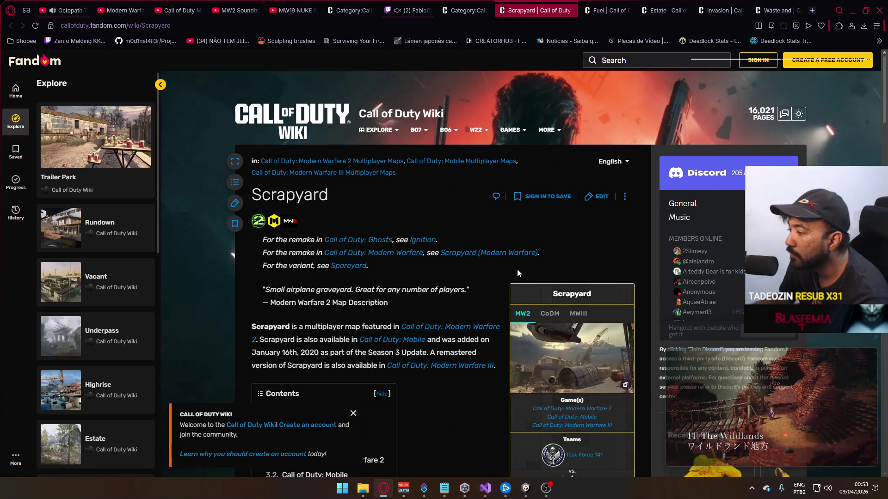
# Enlarge a Call of Duty: Mobile image in Scrapyard's gallery, then close the Scrapyard tab.
pyautogui.scroll(-15, 495, 259)
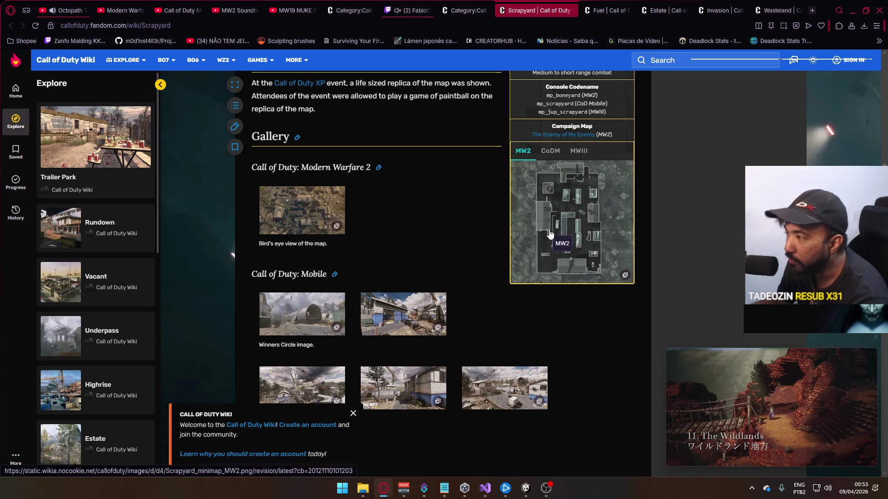
pyautogui.scroll(-3, 416, 279)
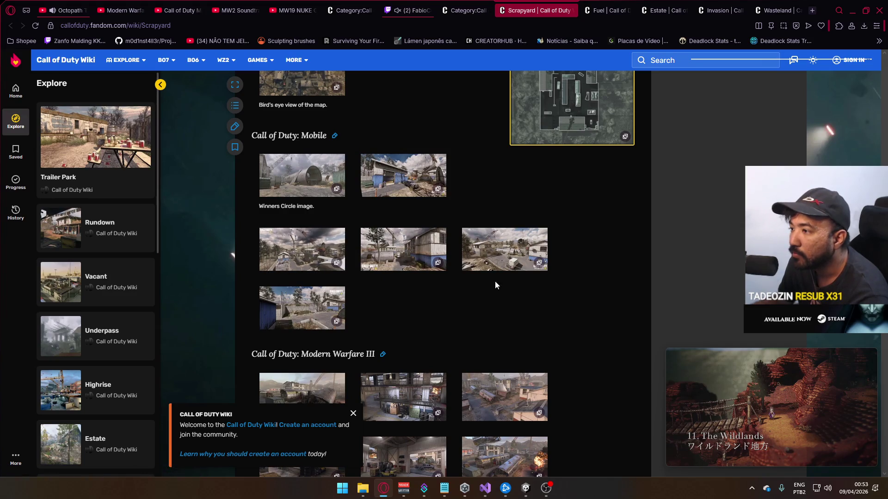
pyautogui.click(300, 250)
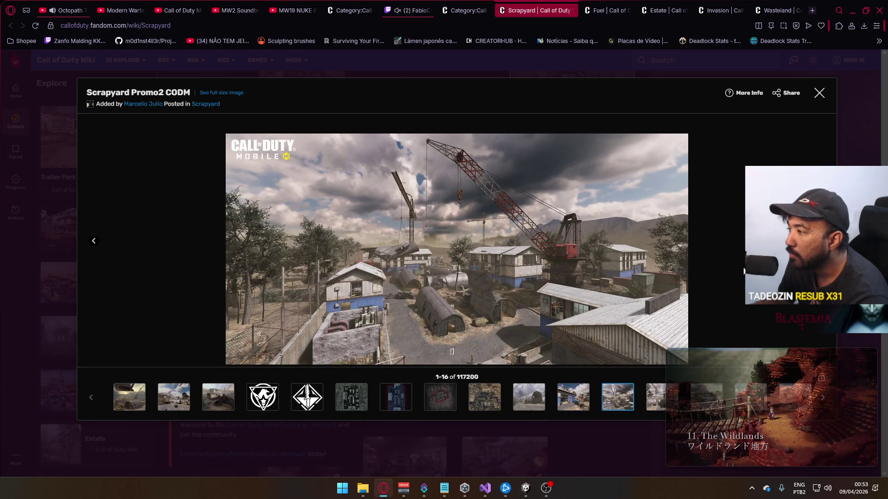
pyautogui.click(570, 11)
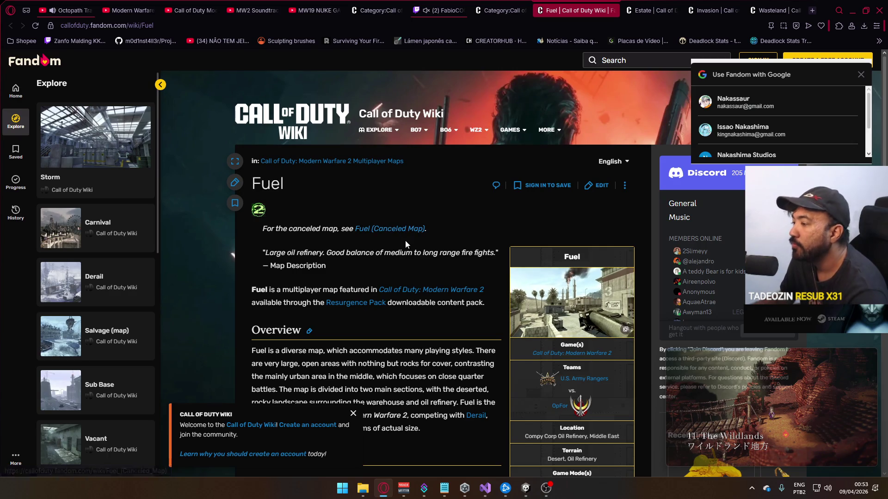
# Scroll the Fuel article and open its infobox image gallery.
pyautogui.scroll(-3, 406, 240)
pyautogui.scroll(-3, 406, 241)
pyautogui.scroll(-5, 406, 241)
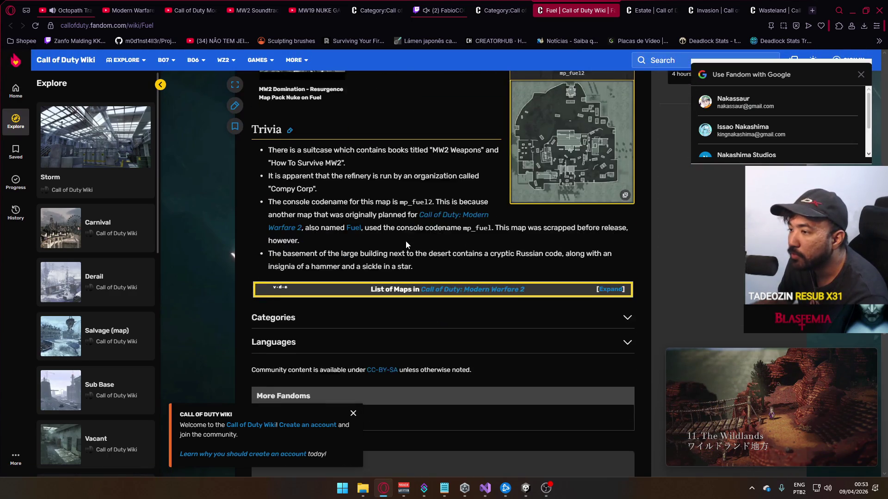
pyautogui.scroll(8, 406, 241)
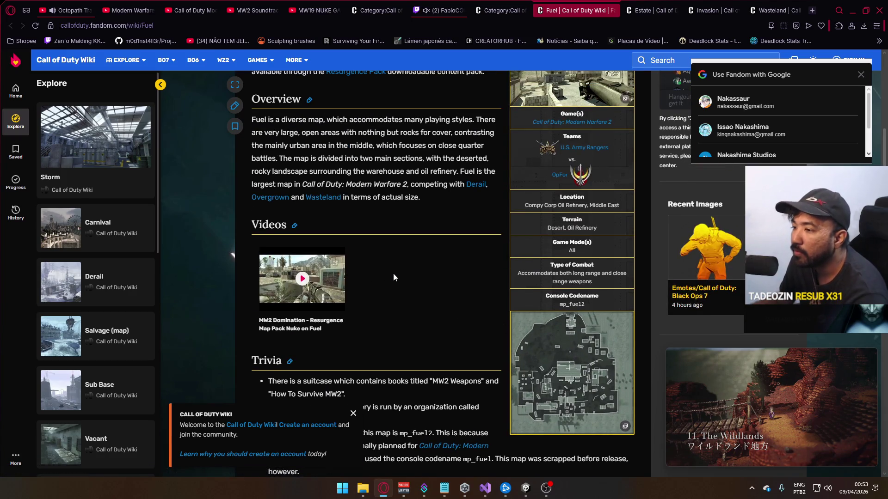
pyautogui.scroll(5, 393, 277)
pyautogui.scroll(-6, 558, 278)
pyautogui.scroll(3, 557, 278)
pyautogui.click(530, 156)
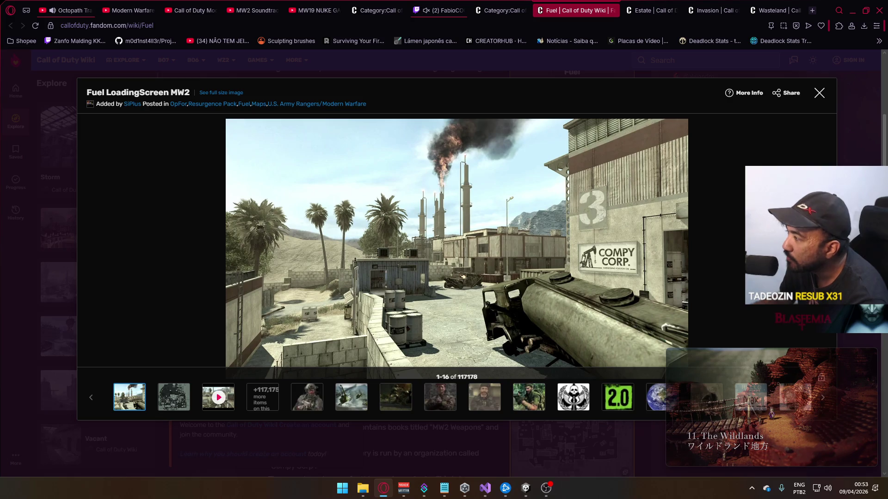
# Flip through four gallery images, close the gallery, and close the Fuel tab.
pyautogui.press('Right')
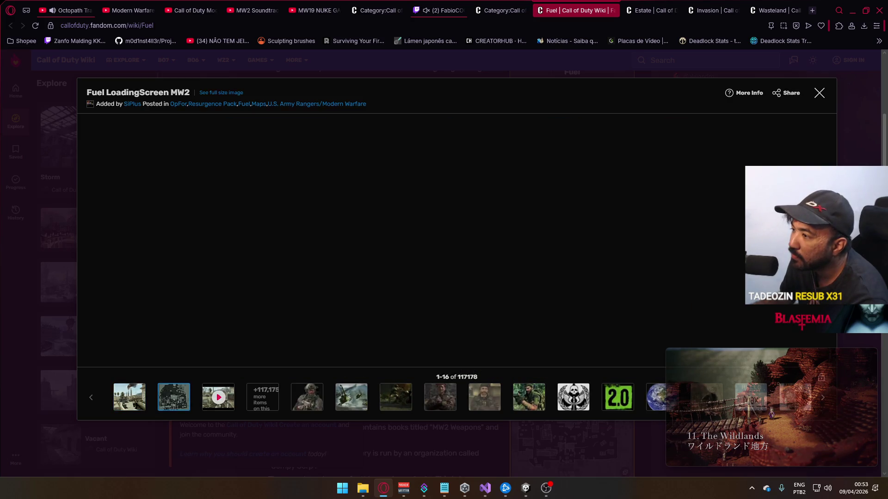
pyautogui.press('Right')
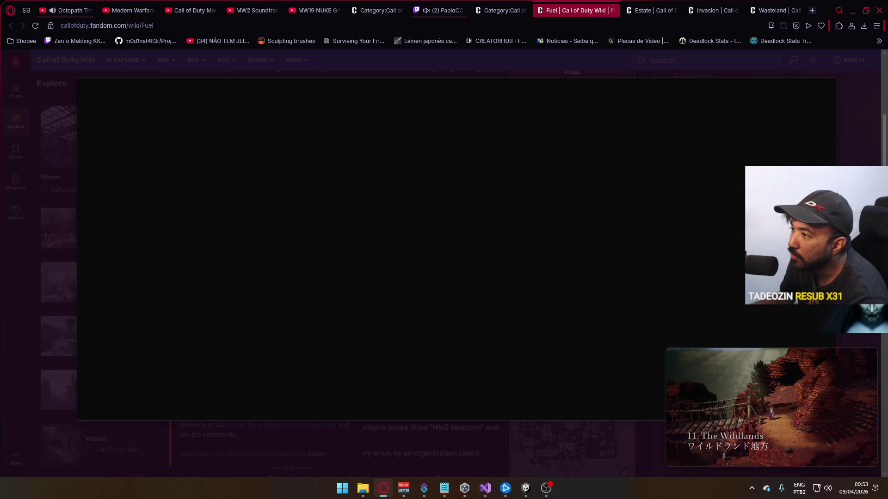
pyautogui.press('Right')
pyautogui.press('Right')
pyautogui.press('Right')
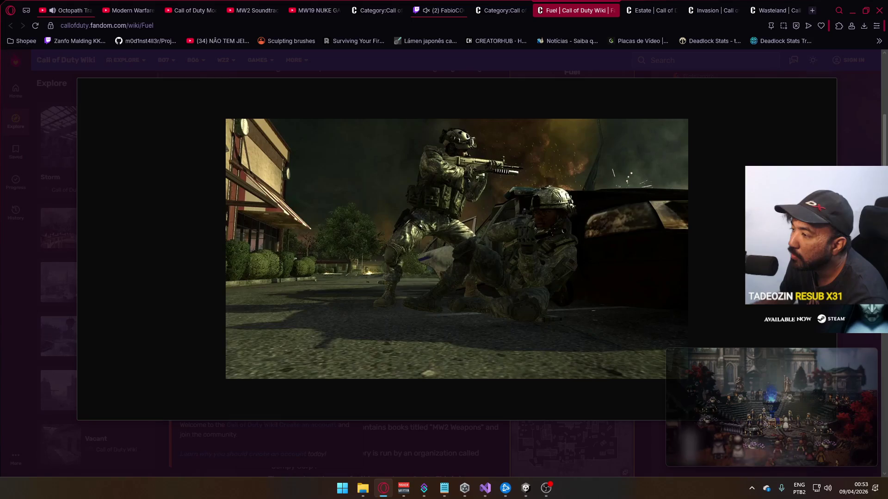
pyautogui.press('Right')
pyautogui.press('Escape')
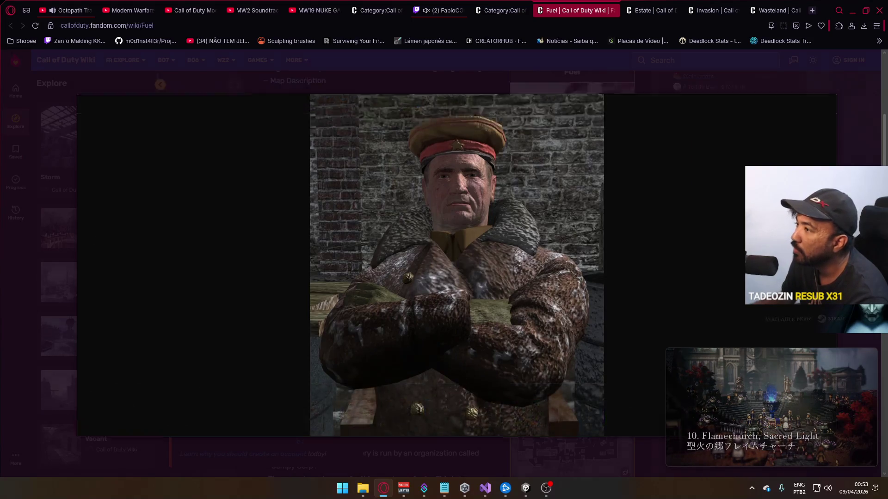
pyautogui.click(612, 10)
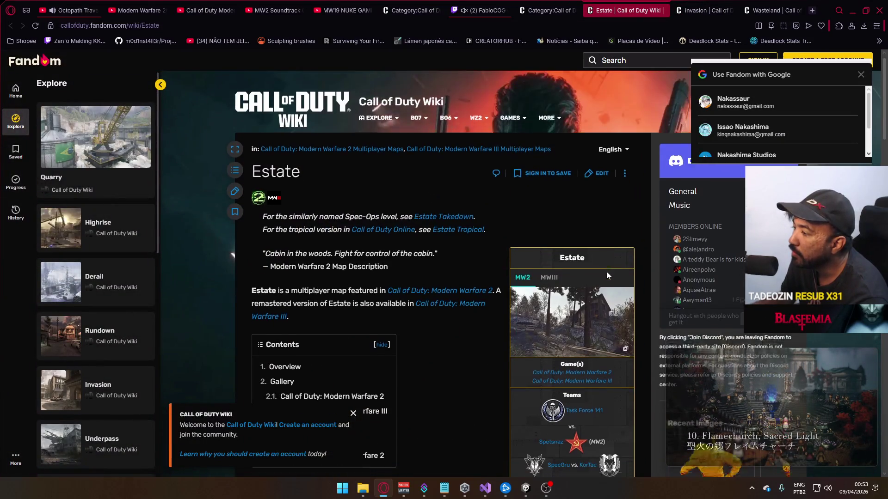
# Close Estate, browse the Invasion gallery up to the Promo3 MWIII image, then close Invasion.
pyautogui.click(659, 13)
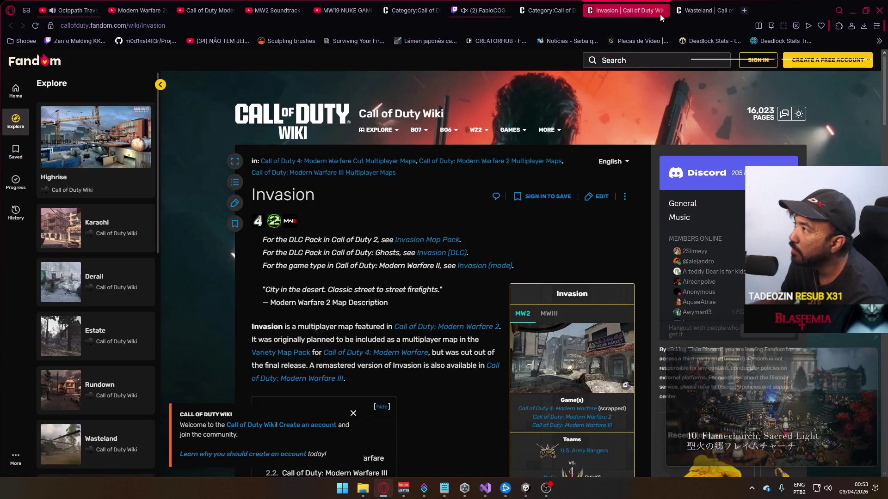
pyautogui.click(587, 360)
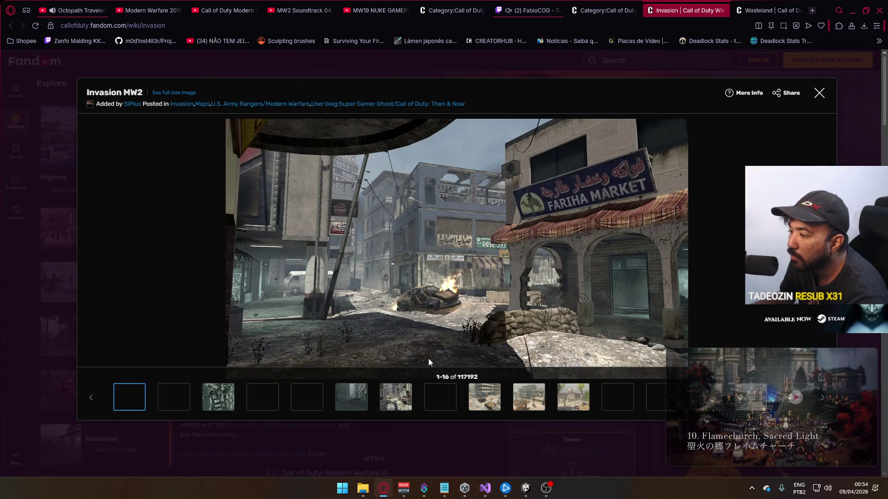
pyautogui.click(490, 395)
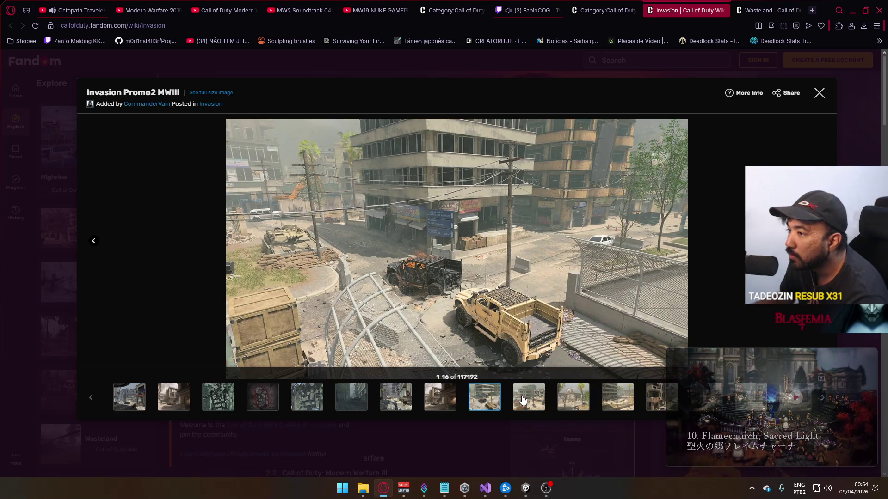
pyautogui.click(523, 400)
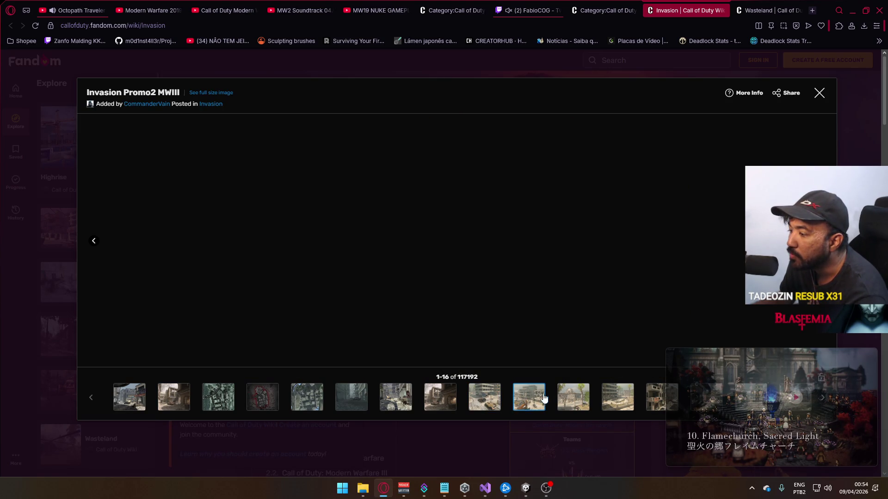
pyautogui.click(571, 399)
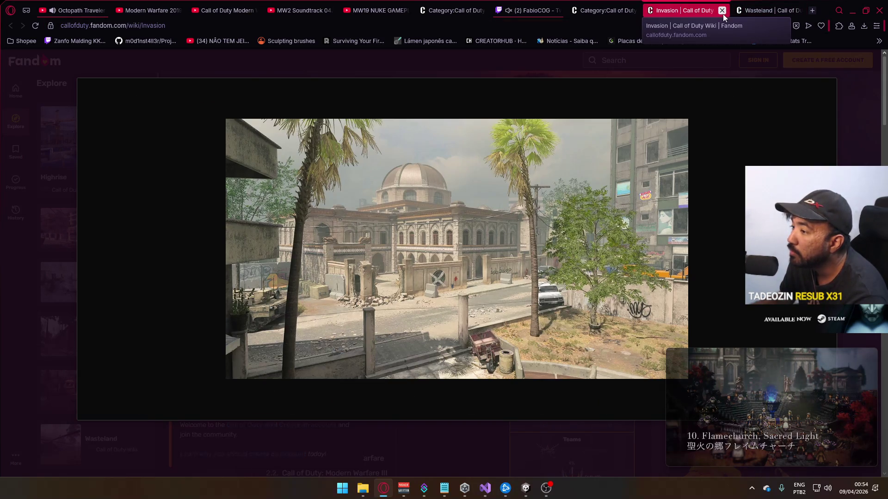
pyautogui.click(722, 10)
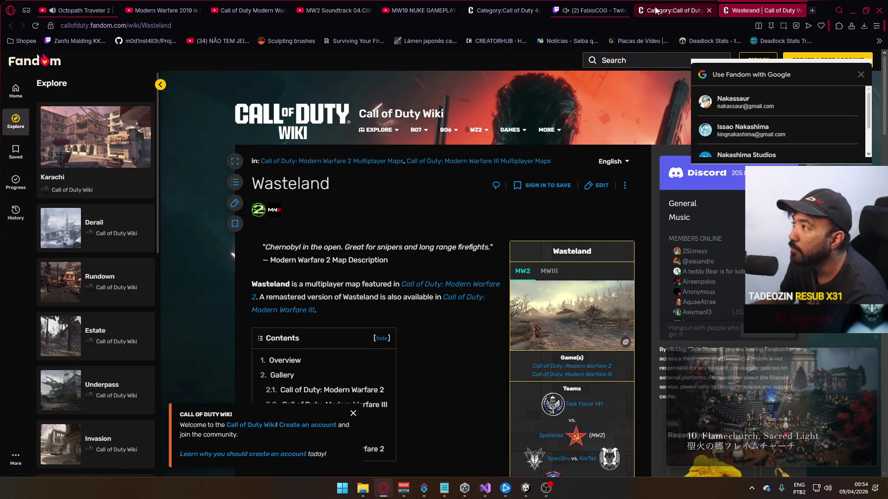
# Close Wasteland, view the Rundown article's gallery, close Rundown, and return to Unity.
pyautogui.click(799, 10)
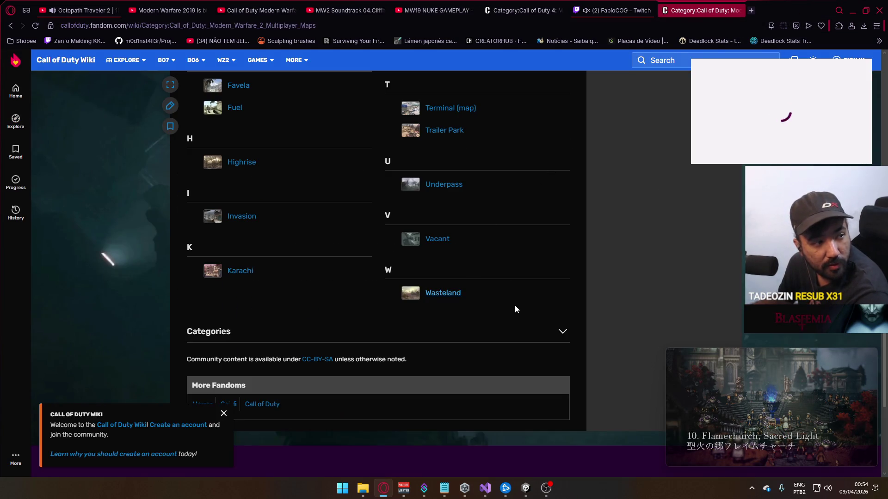
pyautogui.scroll(5, 511, 318)
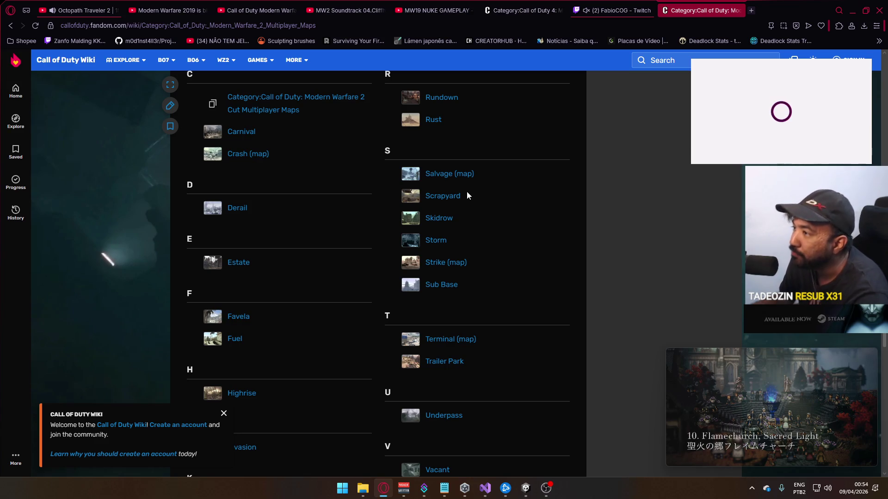
pyautogui.scroll(2, 473, 216)
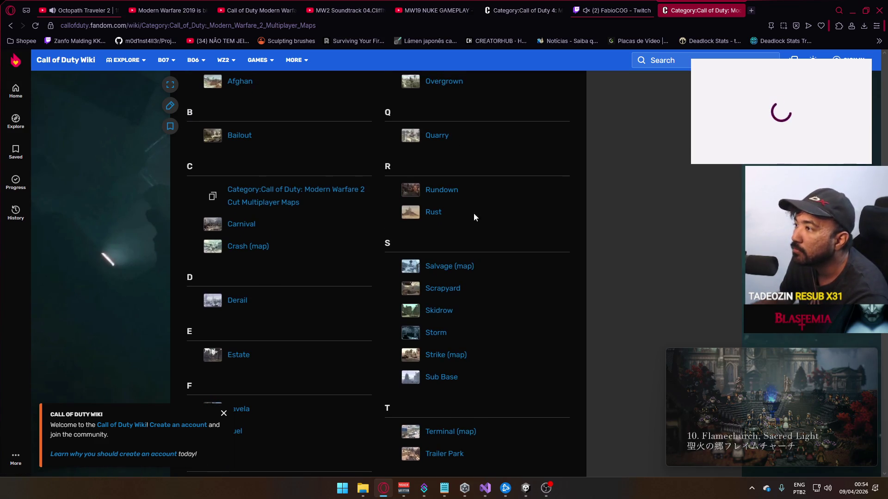
pyautogui.click(451, 191)
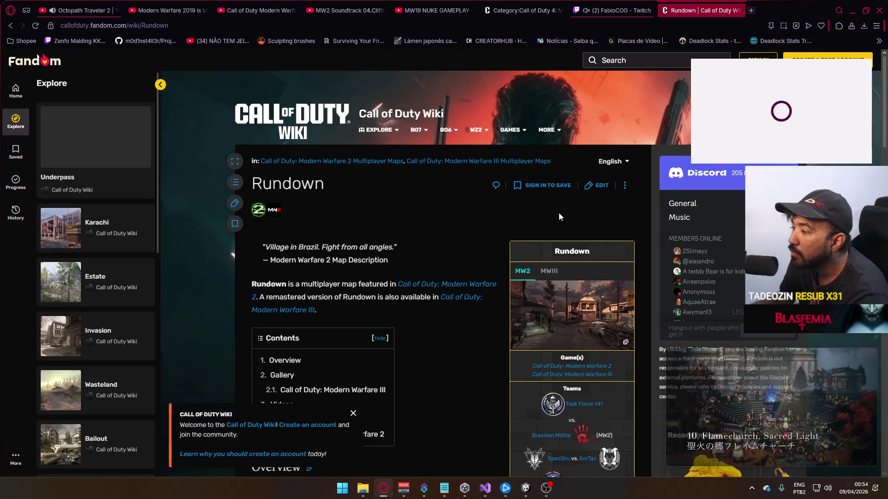
pyautogui.click(586, 301)
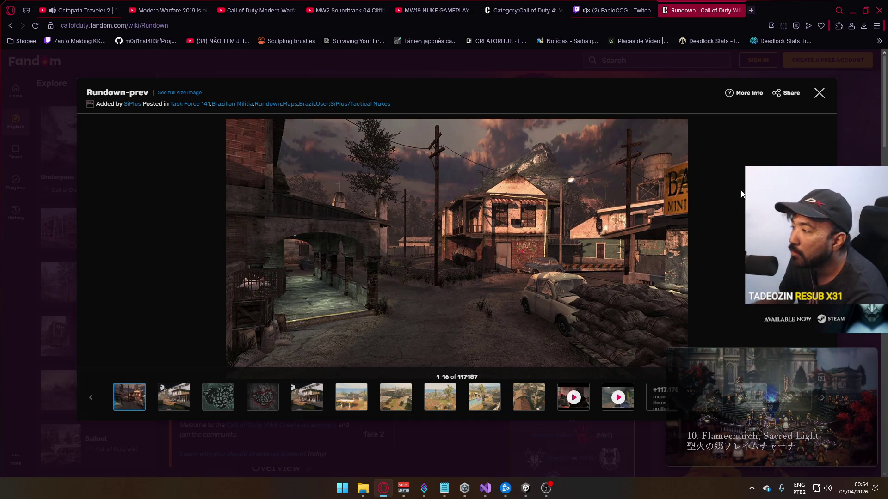
pyautogui.click(740, 10)
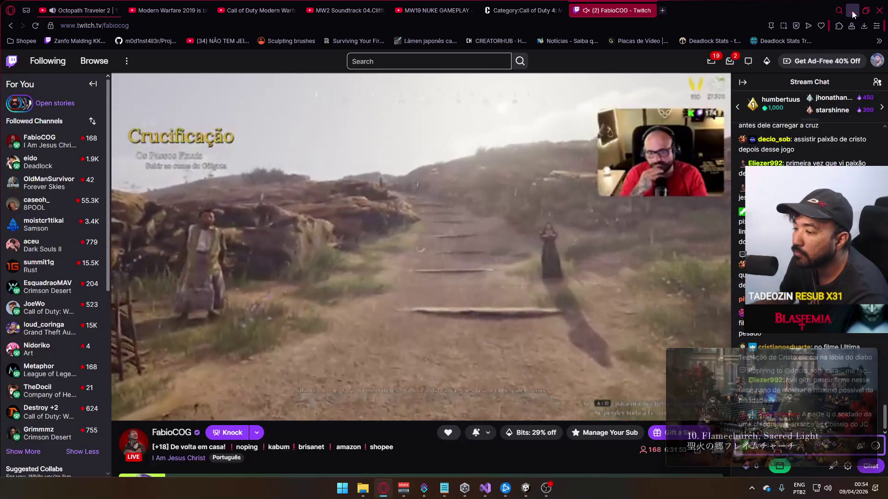
pyautogui.click(851, 10)
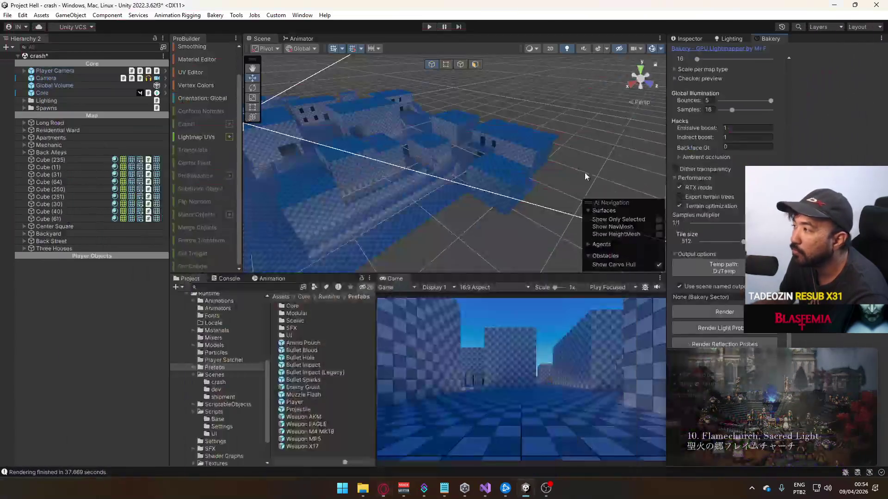
# Save the open scenes and render the Bakery lightmaps; the bake finishes in 31.245 seconds.
pyautogui.click(720, 309)
pyautogui.click(459, 260)
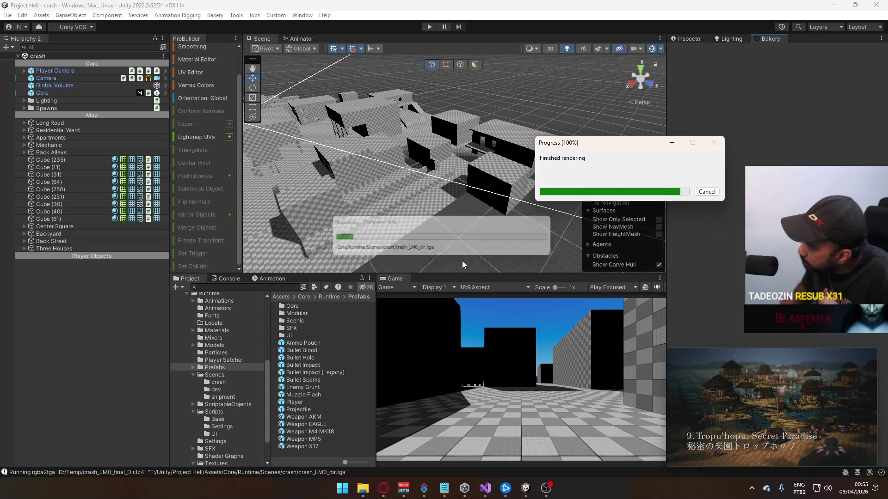
pyautogui.moveTo(452, 198)
pyautogui.mouseDown()
pyautogui.moveTo(353, 163)
pyautogui.moveTo(464, 149)
pyautogui.moveTo(446, 148)
pyautogui.moveTo(325, 218)
pyautogui.moveTo(238, 212)
pyautogui.moveTo(648, 211)
pyautogui.moveTo(553, 206)
pyautogui.moveTo(580, 143)
pyautogui.moveTo(594, 52)
pyautogui.moveTo(637, 102)
pyautogui.moveTo(639, 76)
pyautogui.moveTo(362, 155)
pyautogui.moveTo(297, 153)
pyautogui.moveTo(274, 133)
pyautogui.moveTo(365, 135)
pyautogui.moveTo(459, 121)
pyautogui.moveTo(144, 162)
pyautogui.moveTo(235, 153)
pyautogui.moveTo(420, 93)
pyautogui.moveTo(866, 68)
pyautogui.mouseUp()
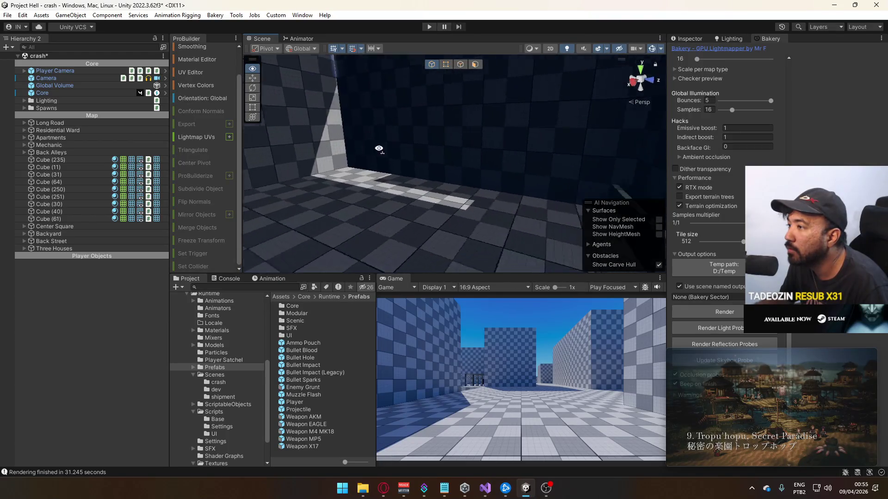
# Orbit toward the dark room and inspect the wall cubes Cube (43) and Cube (48).
pyautogui.moveTo(306, 130); pyautogui.dragTo(378, 189)
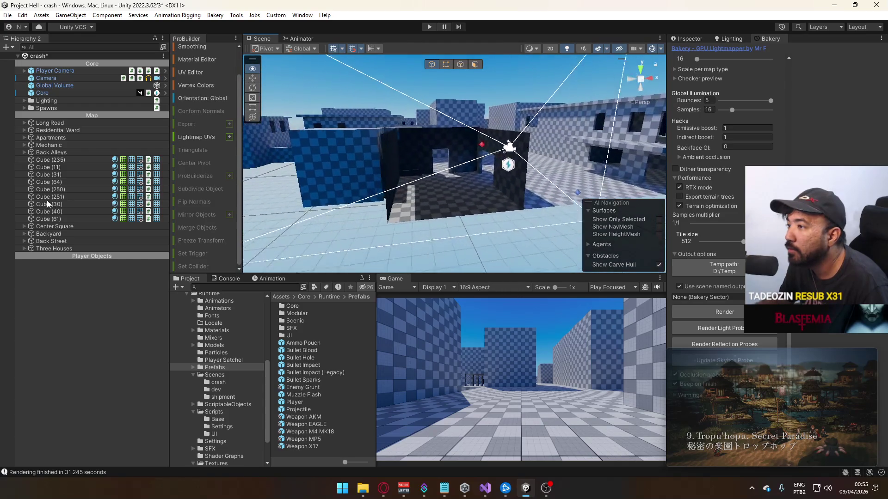
pyautogui.moveTo(48, 204); pyautogui.dragTo(336, 201)
pyautogui.click(383, 174)
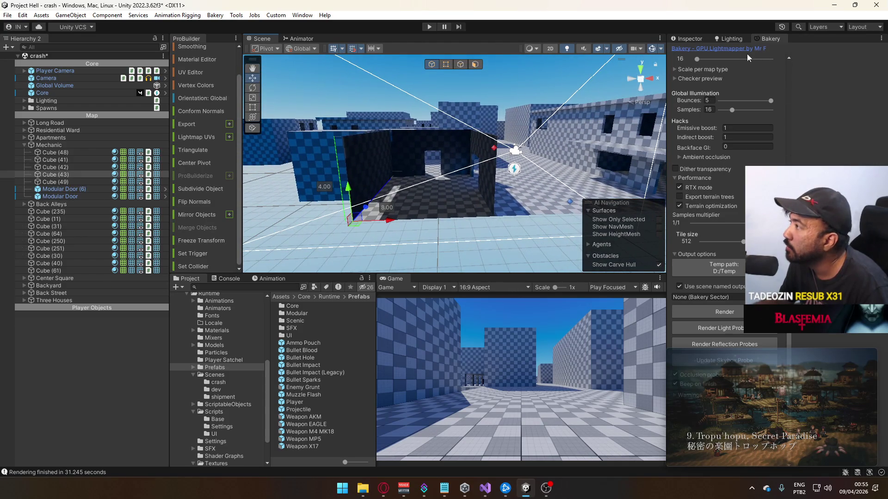
pyautogui.hotkey('ctrl', '3')
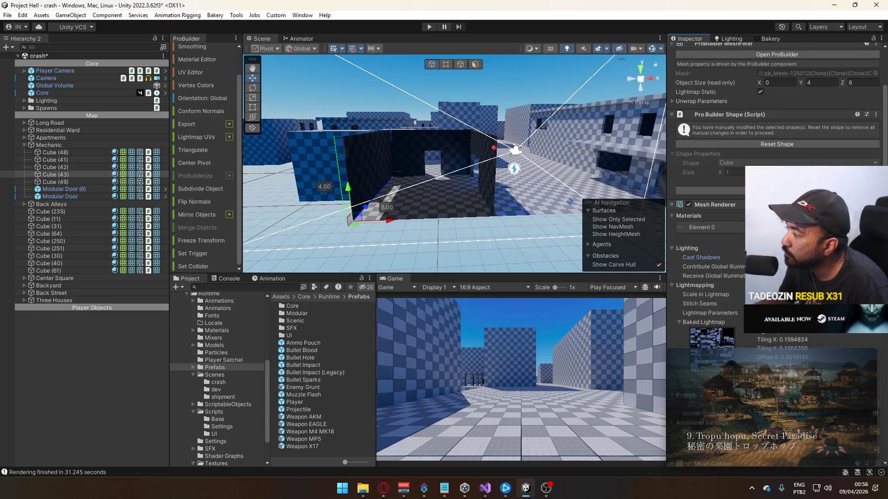
pyautogui.moveTo(416, 194)
pyautogui.mouseDown()
pyautogui.moveTo(484, 199)
pyautogui.moveTo(581, 149)
pyautogui.moveTo(267, 144)
pyautogui.moveTo(321, 159)
pyautogui.moveTo(432, 142)
pyautogui.mouseUp()
pyautogui.click(432, 142)
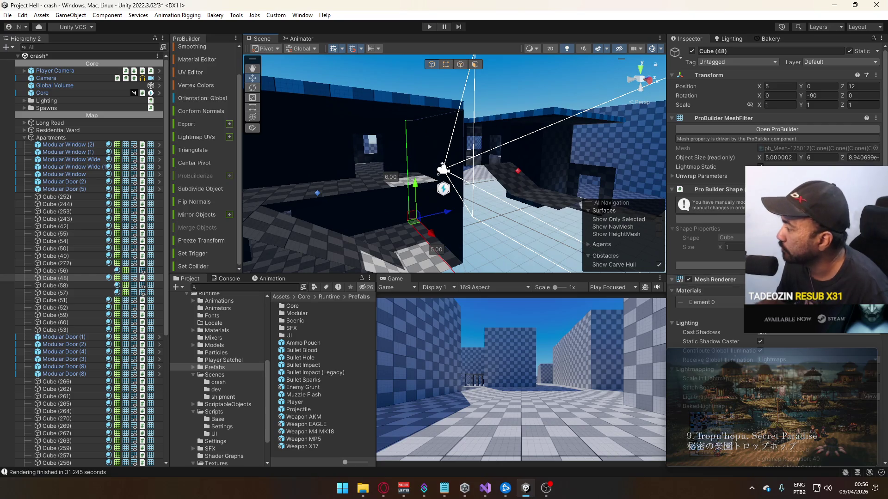
pyautogui.scroll(-3, 774, 231)
pyautogui.moveTo(462, 217)
pyautogui.mouseDown()
pyautogui.moveTo(419, 220)
pyautogui.moveTo(201, 155)
pyautogui.moveTo(536, 192)
pyautogui.moveTo(541, 203)
pyautogui.moveTo(478, 194)
pyautogui.moveTo(416, 211)
pyautogui.moveTo(417, 191)
pyautogui.mouseUp()
# Select the thin 2 × 1 × 0.1 wall piece and delete it.
pyautogui.click(478, 195)
pyautogui.moveTo(495, 191)
pyautogui.mouseDown()
pyautogui.moveTo(392, 224)
pyautogui.moveTo(467, 187)
pyautogui.mouseUp()
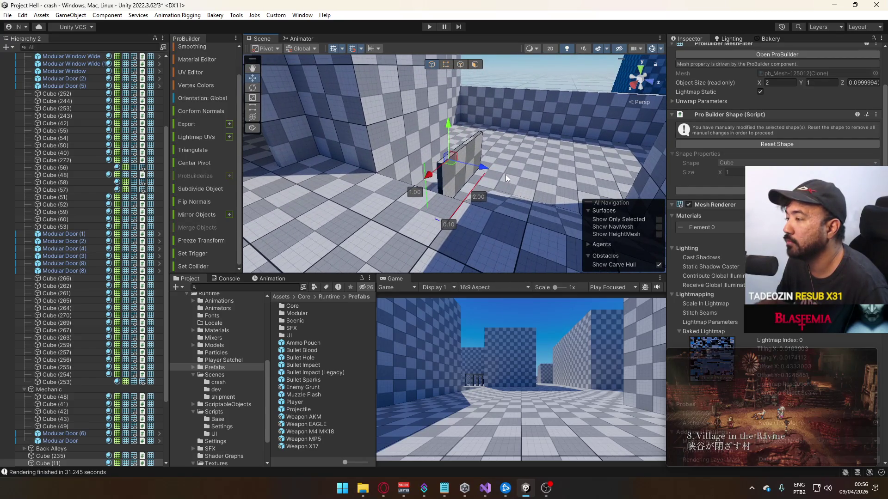
pyautogui.moveTo(466, 157)
pyautogui.mouseDown()
pyautogui.moveTo(420, 172)
pyautogui.moveTo(465, 161)
pyautogui.moveTo(458, 171)
pyautogui.moveTo(401, 180)
pyautogui.moveTo(322, 167)
pyautogui.moveTo(353, 130)
pyautogui.moveTo(586, 187)
pyautogui.moveTo(408, 202)
pyautogui.moveTo(394, 192)
pyautogui.moveTo(501, 109)
pyautogui.mouseUp()
pyautogui.press('Delete')
pyautogui.scroll(-3, 401, 180)
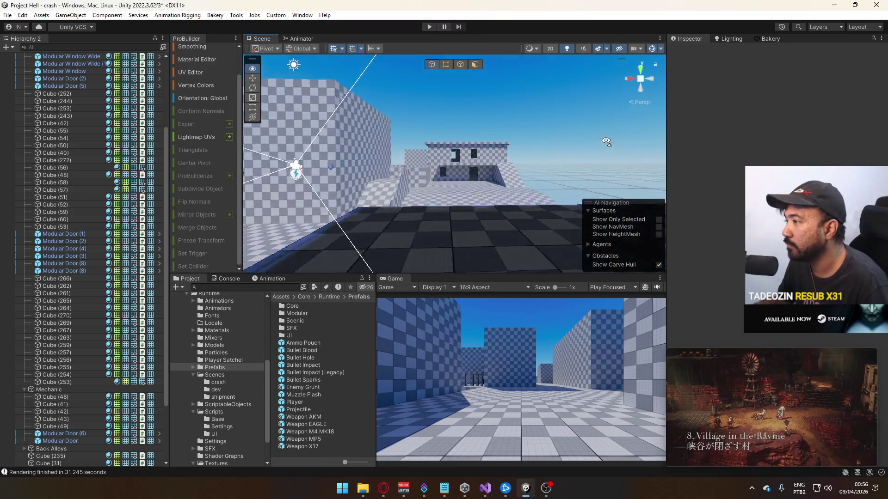
# Place the Container A prefab from the Scenic prefabs folder into the scene.
pyautogui.press('w')
pyautogui.press('w')
pyautogui.press('w')
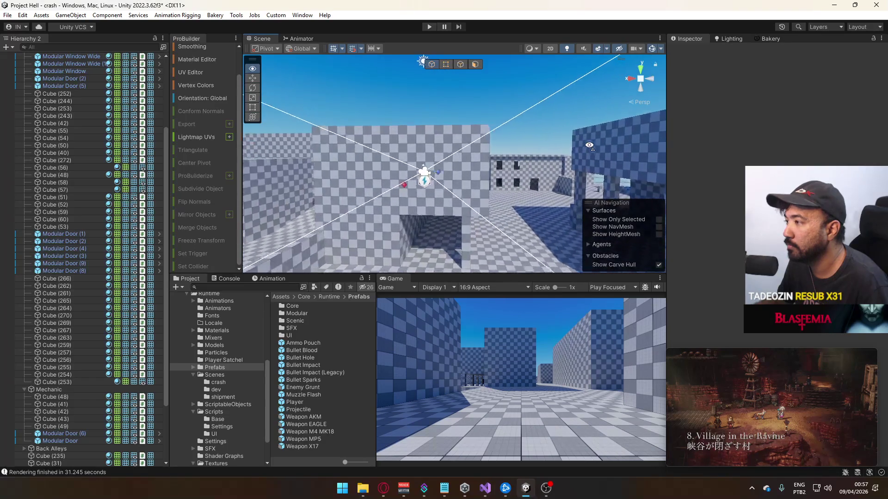
pyautogui.press('w')
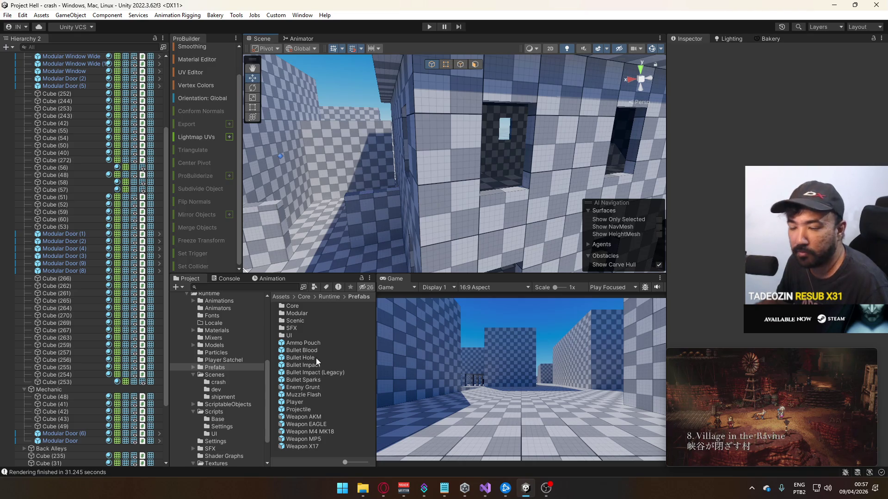
pyautogui.doubleClick(296, 322)
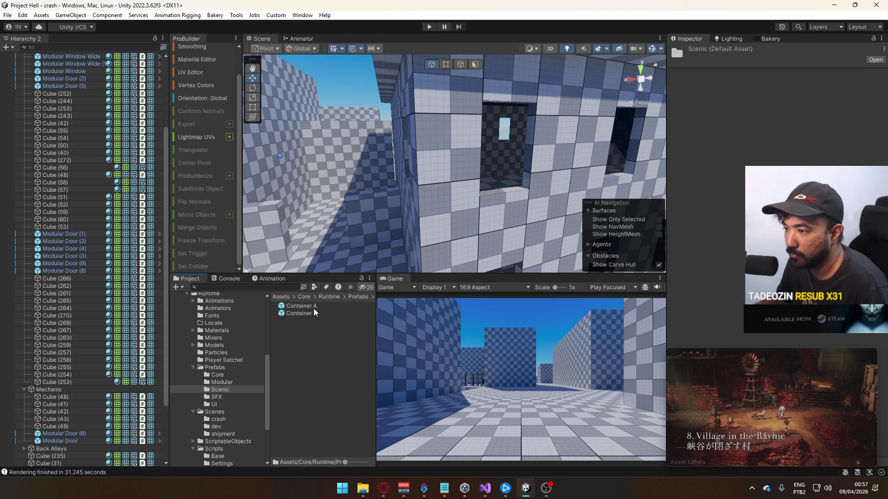
pyautogui.press('f')
pyautogui.moveTo(322, 305); pyautogui.dragTo(470, 173)
pyautogui.press('f')
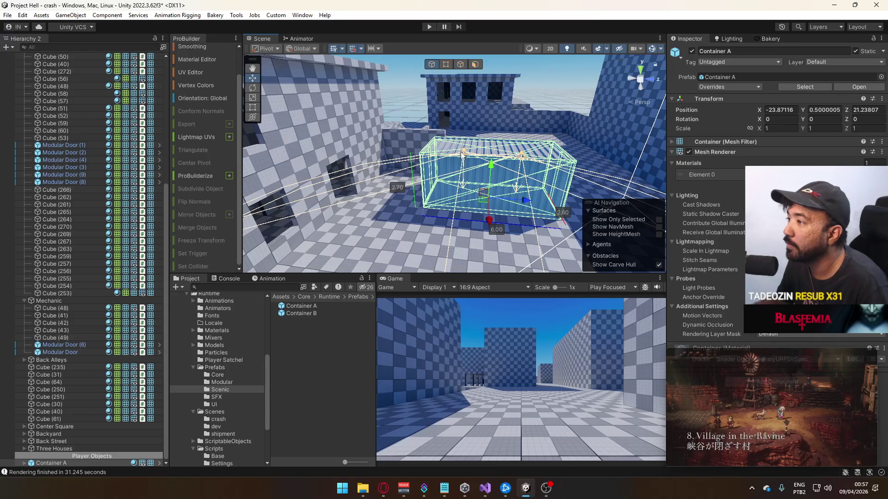
pyautogui.click(463, 152)
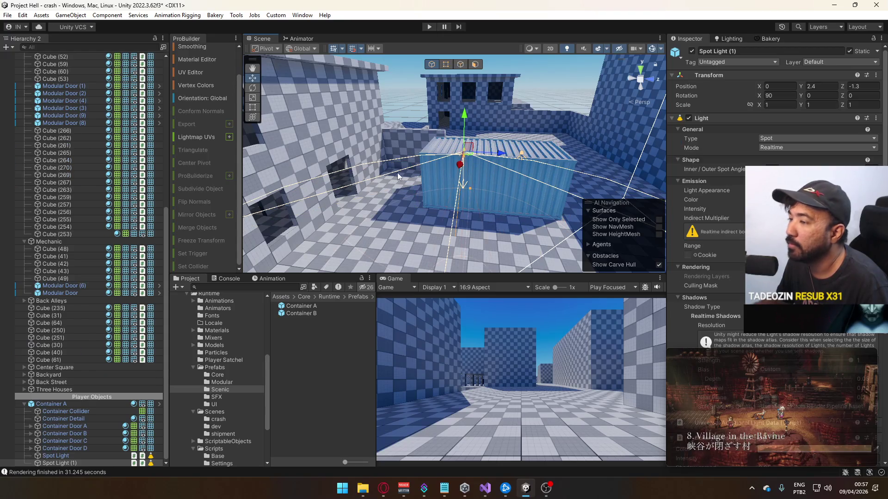
# Unpack Container A, pull its Spot Light out, and delete the container and Spot Light (1).
pyautogui.rightClick(61, 404)
pyautogui.moveTo(115, 156)
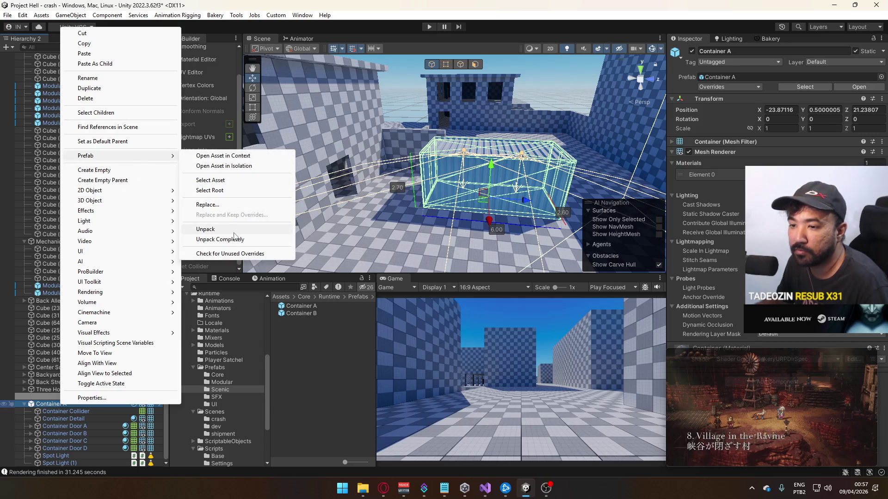
pyautogui.click(234, 233)
pyautogui.moveTo(74, 457); pyautogui.dragTo(60, 402)
pyautogui.click(60, 412)
pyautogui.keyDown('shift'); pyautogui.click(91, 463); pyautogui.keyUp('shift')
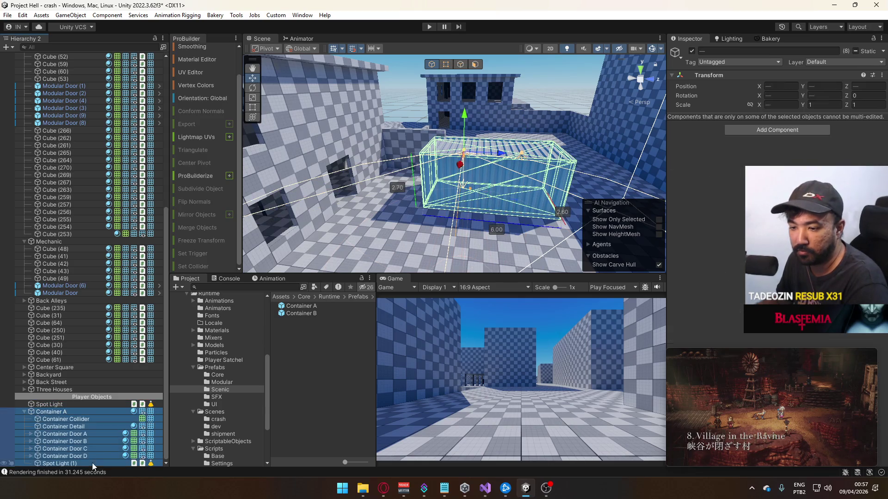
pyautogui.press('Delete')
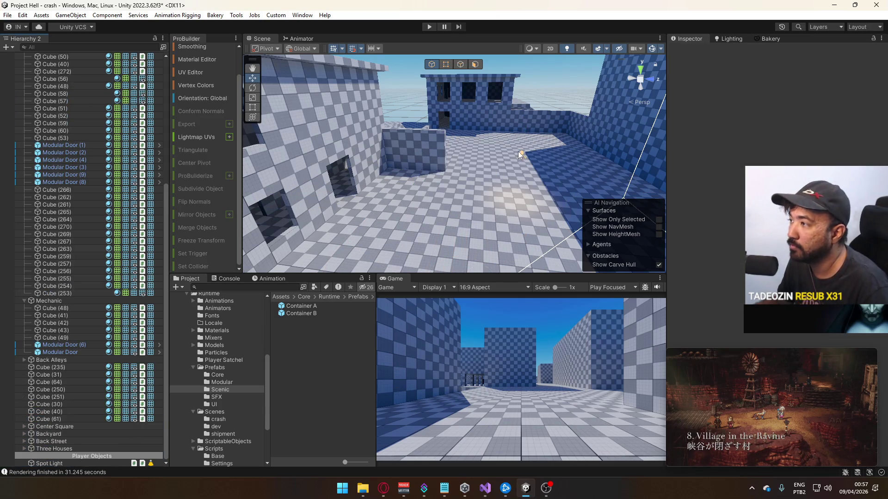
pyautogui.click(520, 155)
pyautogui.moveTo(520, 155)
pyautogui.mouseDown()
pyautogui.moveTo(467, 217)
pyautogui.moveTo(482, 173)
pyautogui.moveTo(608, 144)
pyautogui.moveTo(342, 181)
pyautogui.mouseUp()
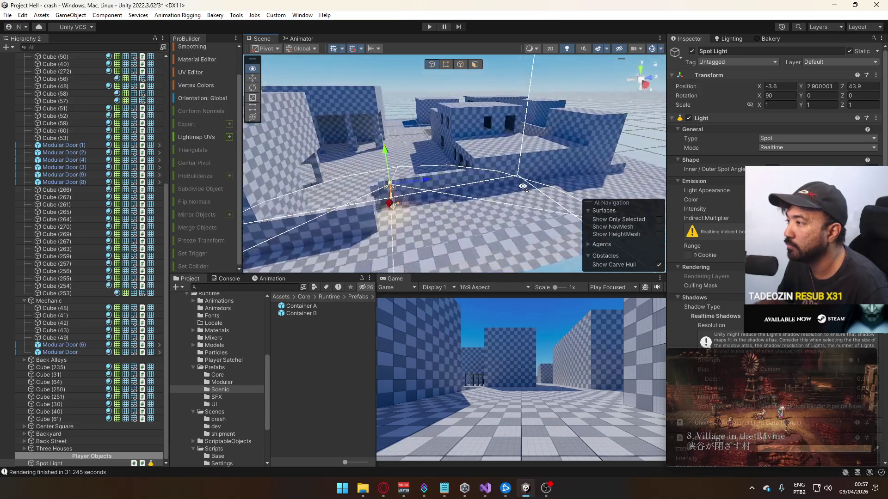
# Move the Spot Light through the wall into the dark interior room.
pyautogui.moveTo(464, 190); pyautogui.dragTo(465, 173)
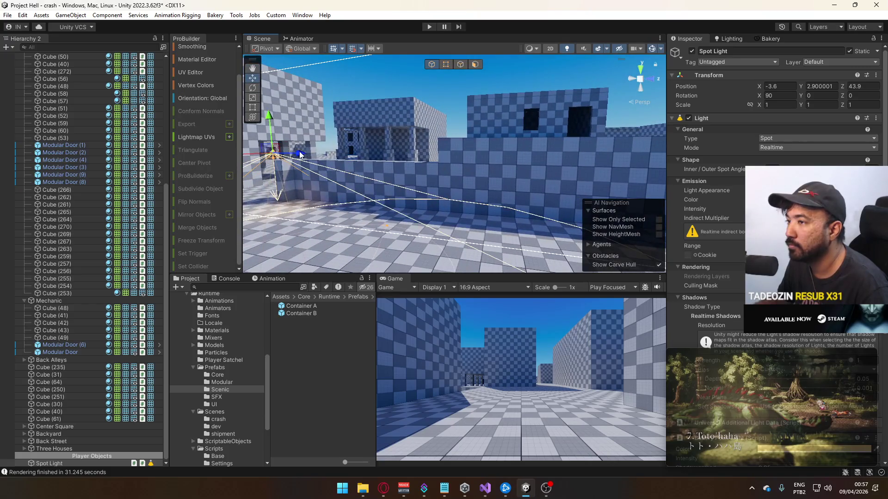
pyautogui.scroll(-5, 546, 170)
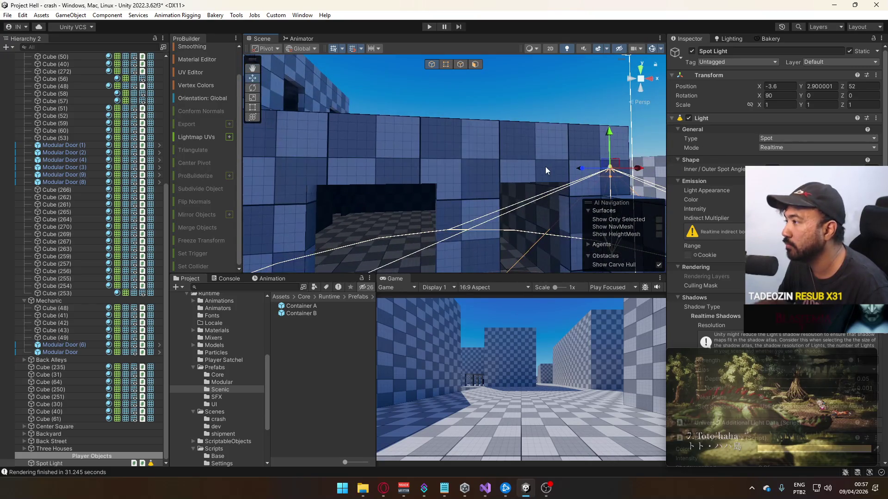
pyautogui.moveTo(471, 184)
pyautogui.mouseDown()
pyautogui.moveTo(689, 172)
pyautogui.moveTo(551, 140)
pyautogui.mouseUp()
pyautogui.moveTo(324, 153); pyautogui.dragTo(457, 122)
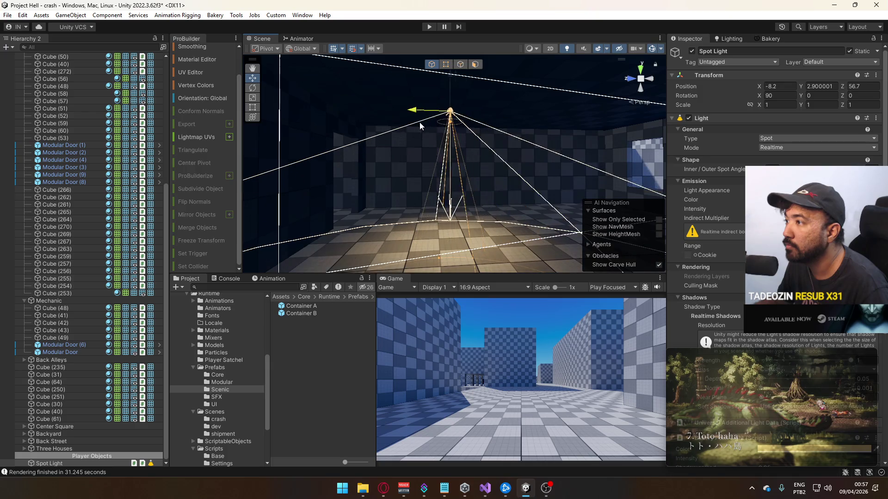
# Duplicate the Spot Light and slide the copy to X -13.9, Y 2.900001, Z 51.8.
pyautogui.moveTo(382, 129); pyautogui.dragTo(587, 131)
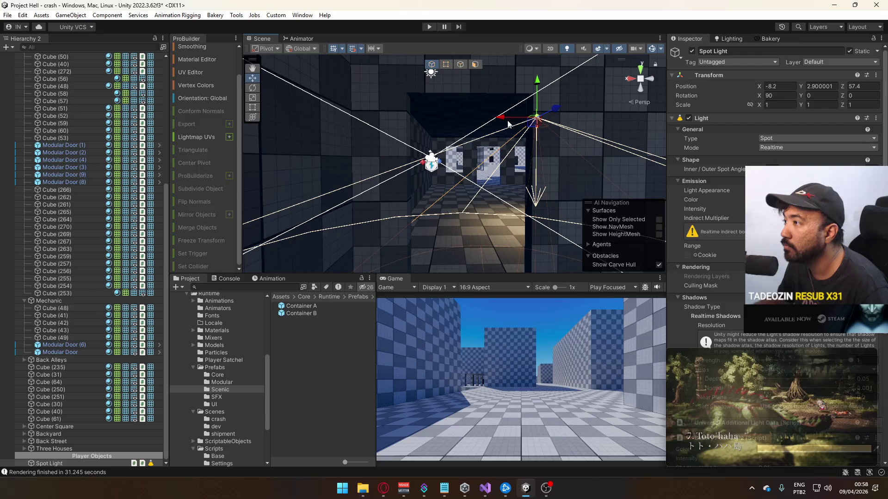
pyautogui.moveTo(470, 134)
pyautogui.mouseDown()
pyautogui.moveTo(222, 155)
pyautogui.moveTo(19, 159)
pyautogui.mouseUp()
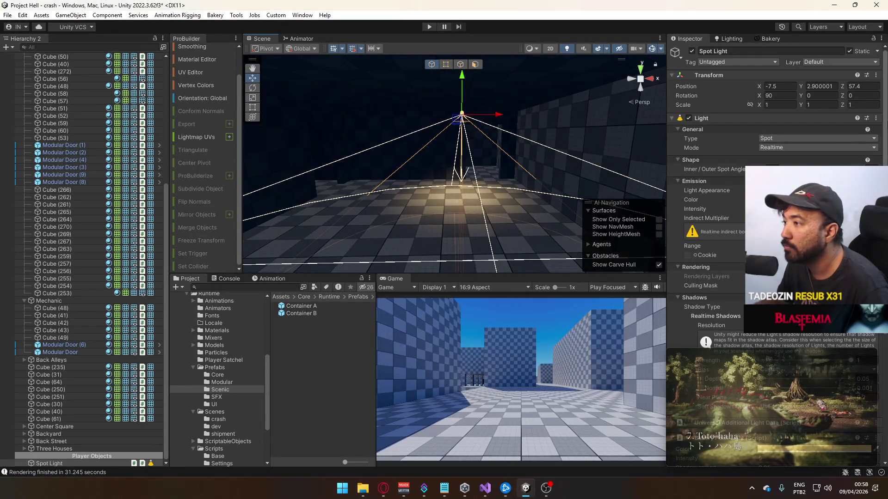
pyautogui.moveTo(480, 121)
pyautogui.mouseDown()
pyautogui.moveTo(301, 102)
pyautogui.moveTo(444, 132)
pyautogui.moveTo(607, 100)
pyautogui.moveTo(666, 98)
pyautogui.moveTo(503, 142)
pyautogui.moveTo(562, 154)
pyautogui.mouseUp()
pyautogui.press('f')
pyautogui.moveTo(472, 153)
pyautogui.mouseDown()
pyautogui.moveTo(555, 138)
pyautogui.moveTo(467, 136)
pyautogui.moveTo(470, 112)
pyautogui.moveTo(475, 138)
pyautogui.mouseUp()
# Duplicate Spot Light (1) into Spot Light (2) and place it at X -15, Y 6, Z 53.5.
pyautogui.press('f')
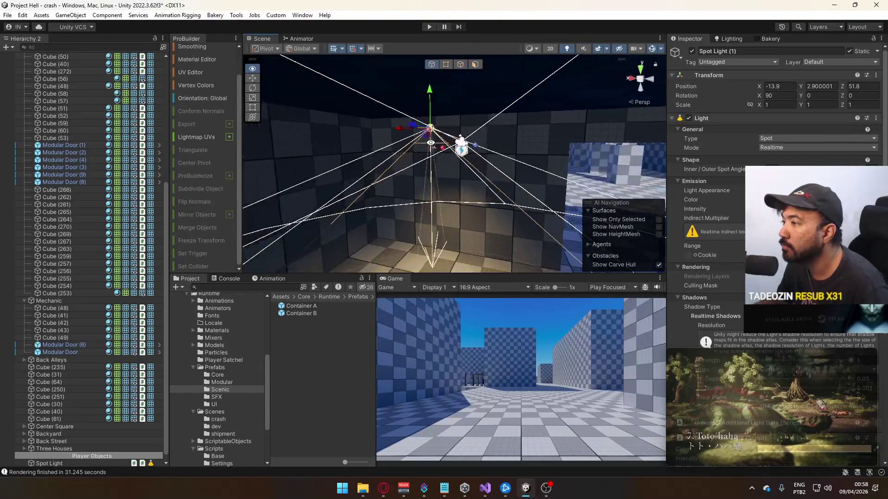
pyautogui.moveTo(353, 152)
pyautogui.mouseDown()
pyautogui.moveTo(477, 116)
pyautogui.moveTo(412, 121)
pyautogui.mouseUp()
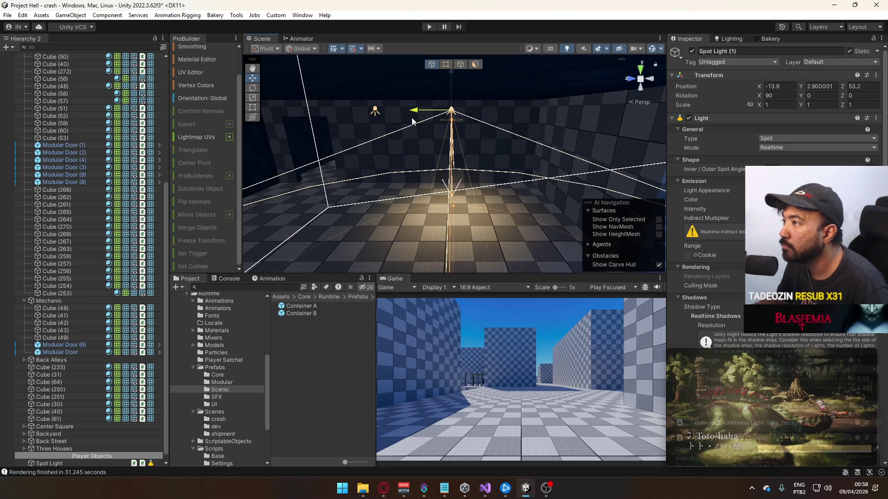
pyautogui.click(407, 122)
pyautogui.hotkey('ctrl', 'z')
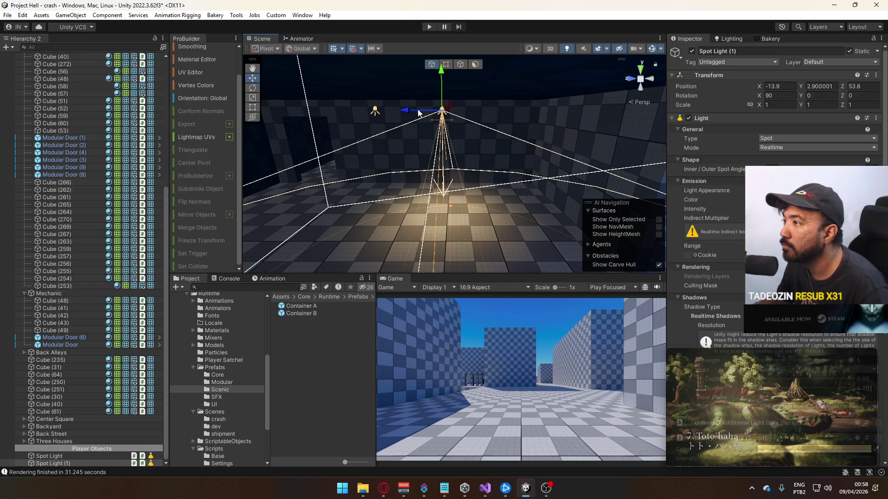
pyautogui.moveTo(411, 111)
pyautogui.mouseDown()
pyautogui.moveTo(514, 134)
pyautogui.moveTo(645, 133)
pyautogui.moveTo(647, 153)
pyautogui.mouseUp()
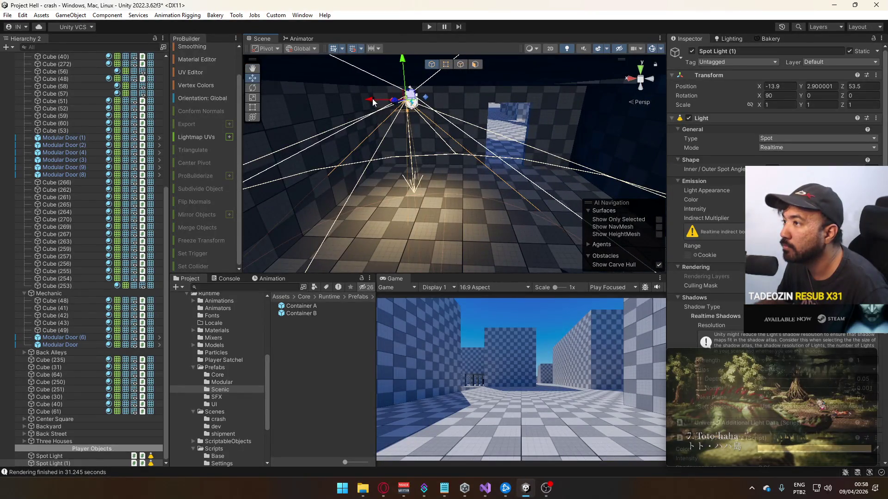
pyautogui.moveTo(404, 105)
pyautogui.mouseDown()
pyautogui.moveTo(689, 135)
pyautogui.moveTo(325, 117)
pyautogui.moveTo(498, 57)
pyautogui.moveTo(495, 142)
pyautogui.moveTo(500, 74)
pyautogui.mouseUp()
pyautogui.hotkey('ctrl', 'd')
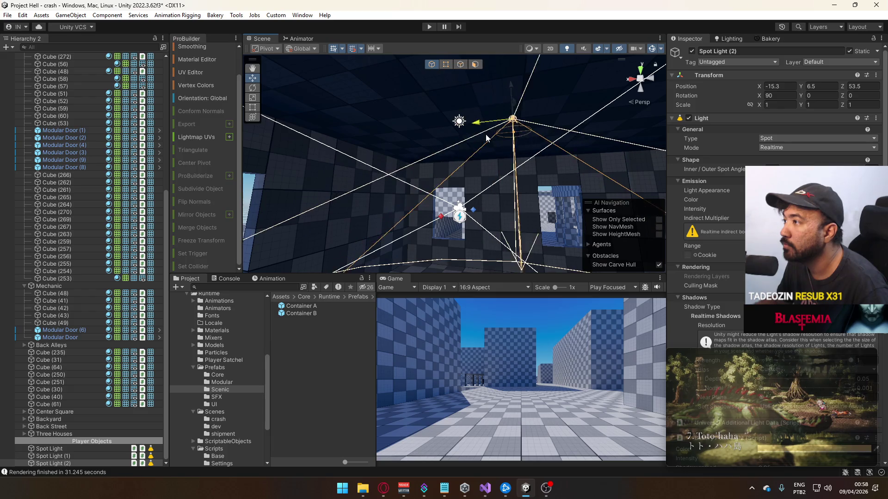
pyautogui.moveTo(459, 141); pyautogui.dragTo(496, 138)
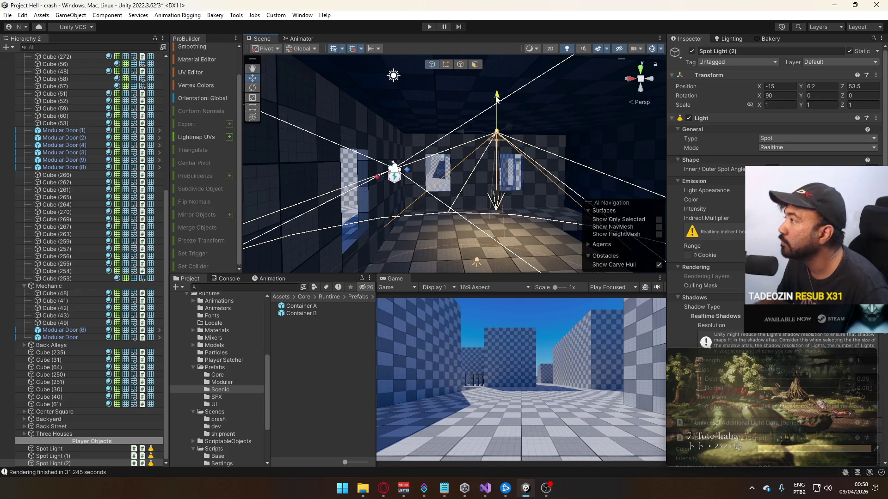
pyautogui.moveTo(494, 106)
pyautogui.mouseDown()
pyautogui.moveTo(630, 160)
pyautogui.moveTo(402, 138)
pyautogui.moveTo(449, 134)
pyautogui.mouseUp()
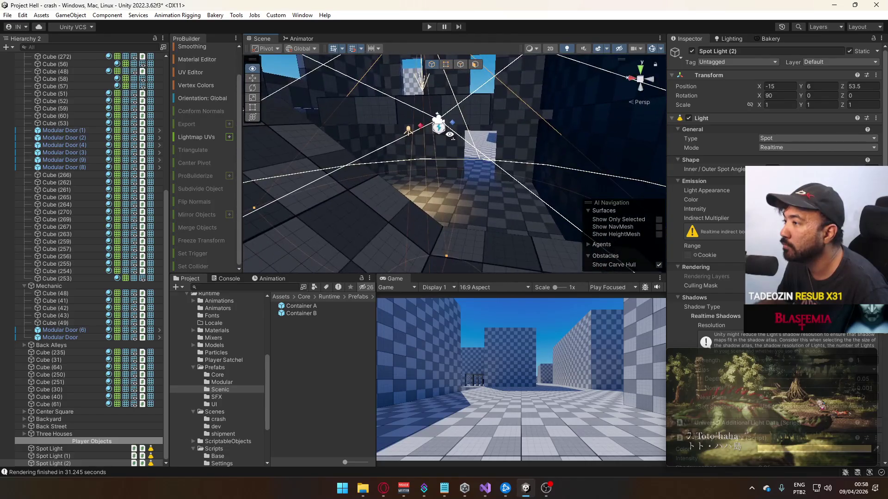